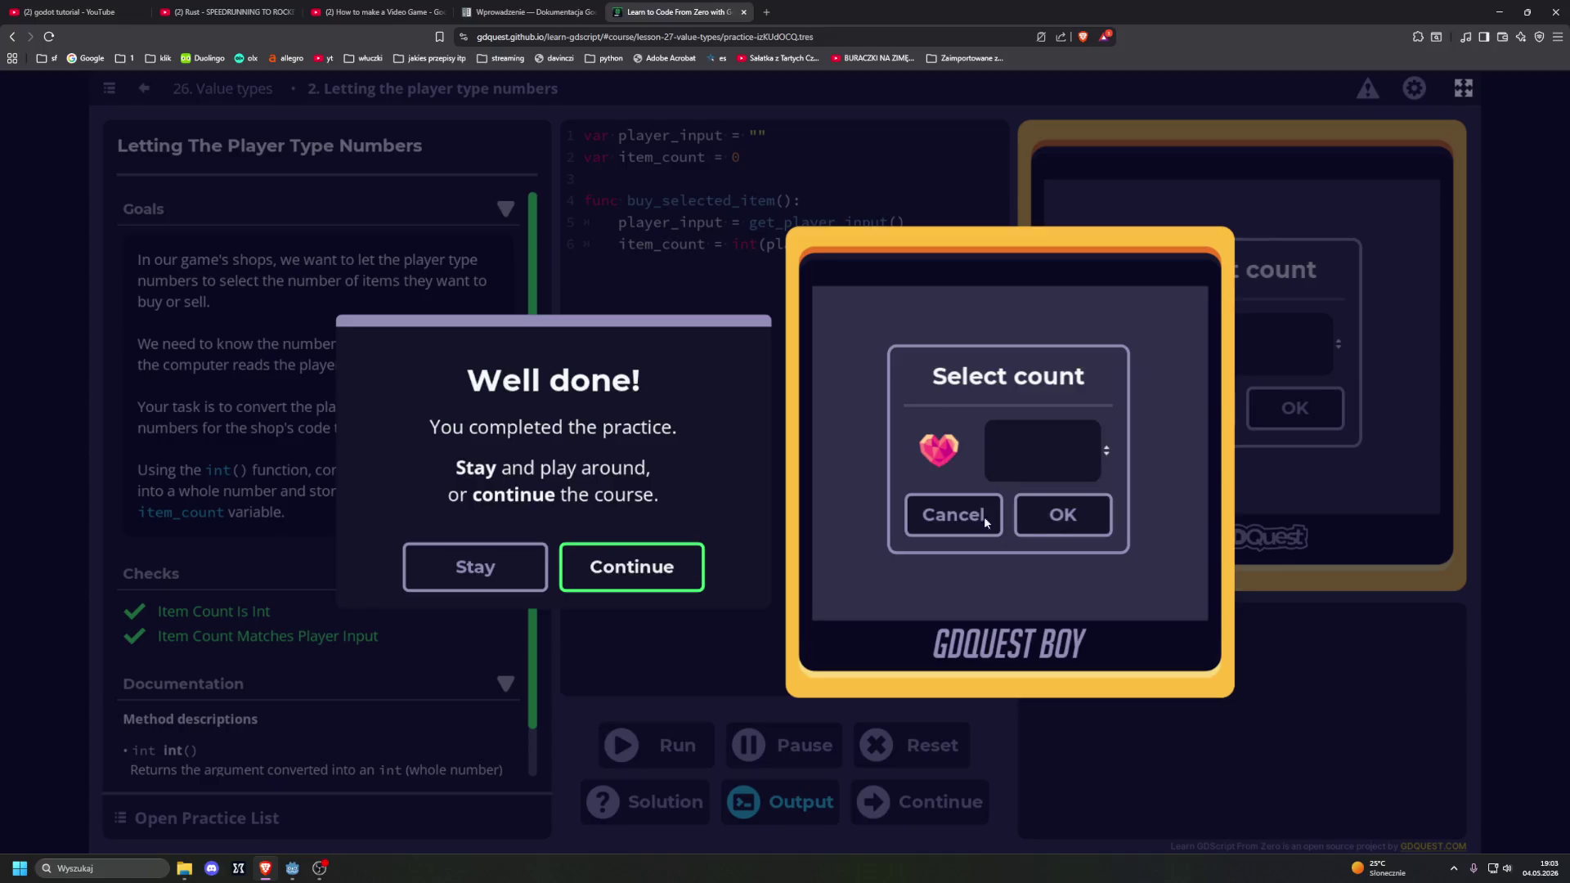
Step: Dismiss the practice and lesson-complete dialogs to move on to lesson 27 on type hints
{"action": "left_click", "coordinate": [634, 567]}
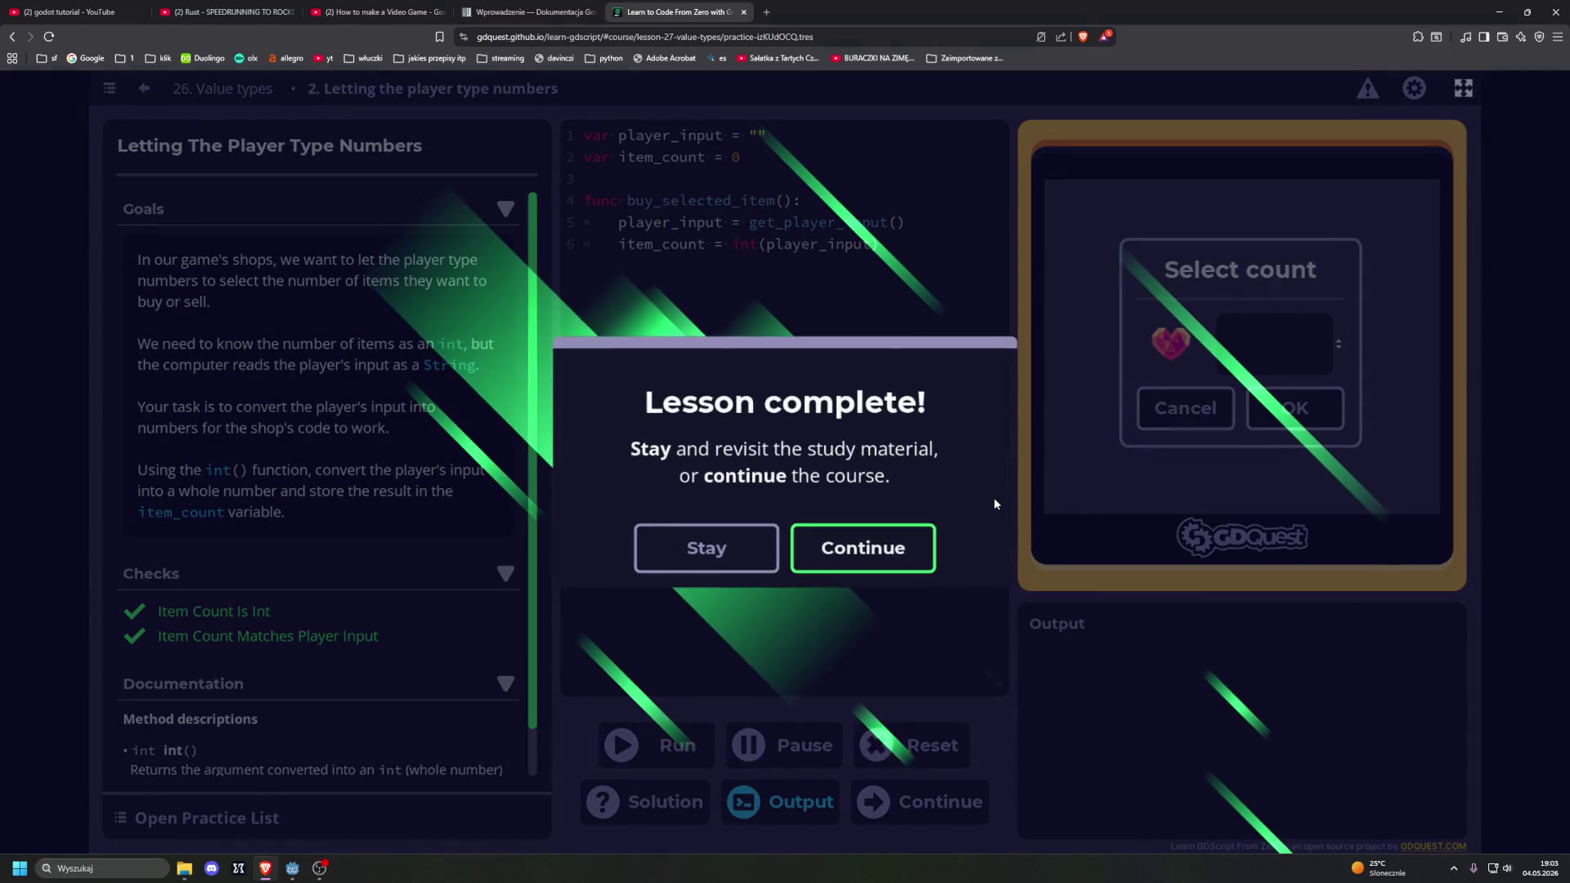
{"action": "left_click", "coordinate": [889, 549]}
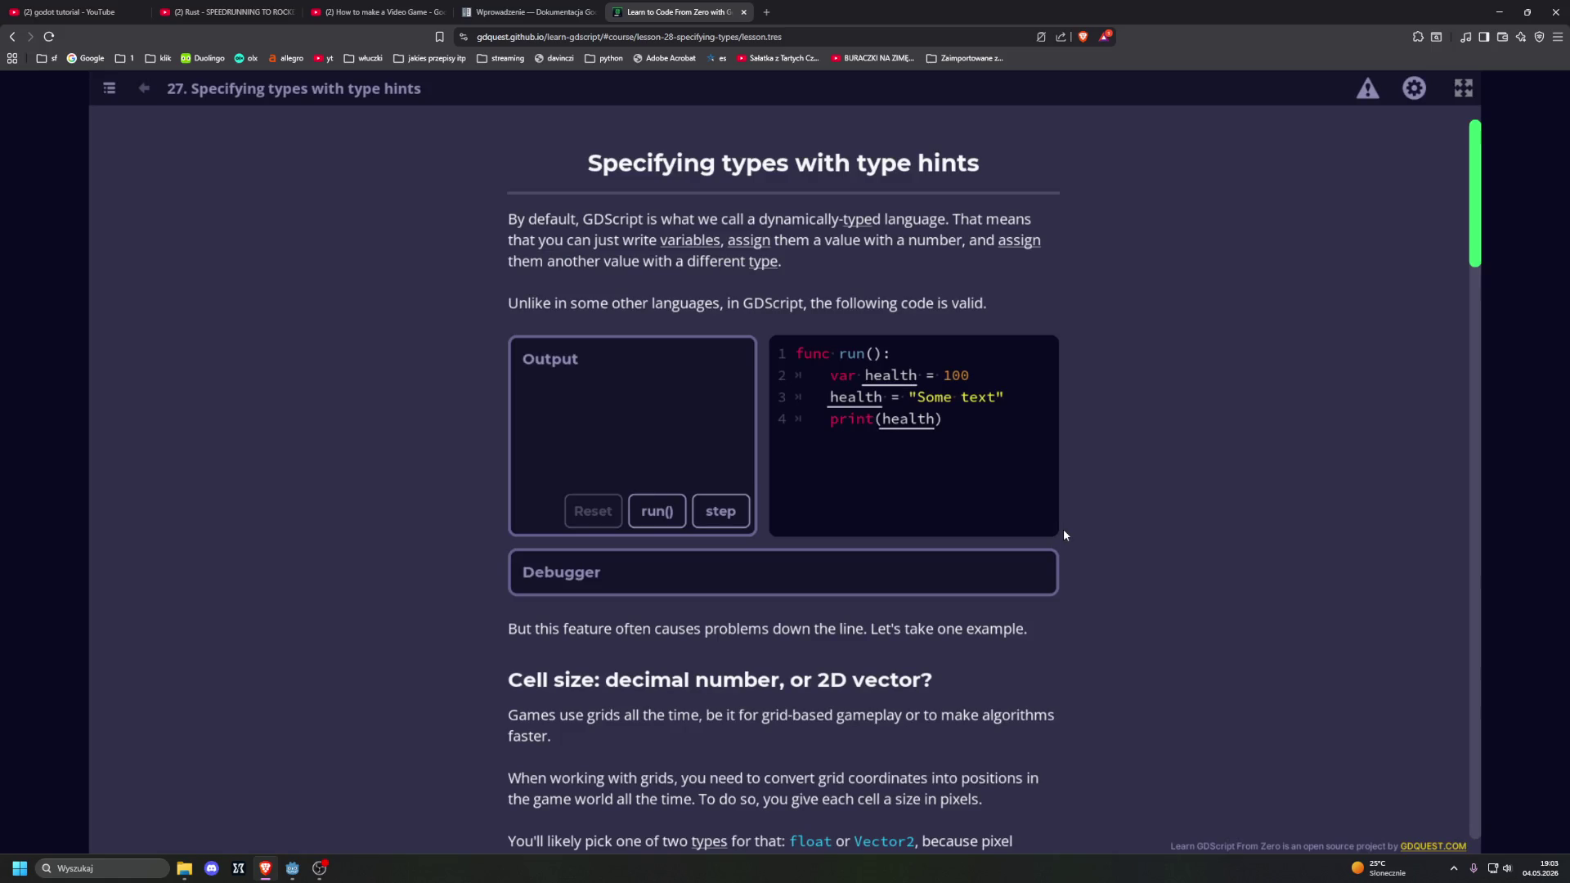
{"action": "scroll", "coordinate": [1045, 478], "scroll_direction": "down", "scroll_amount": 7}
{"action": "scroll", "coordinate": [1419, 751], "scroll_direction": "down", "scroll_amount": 15}
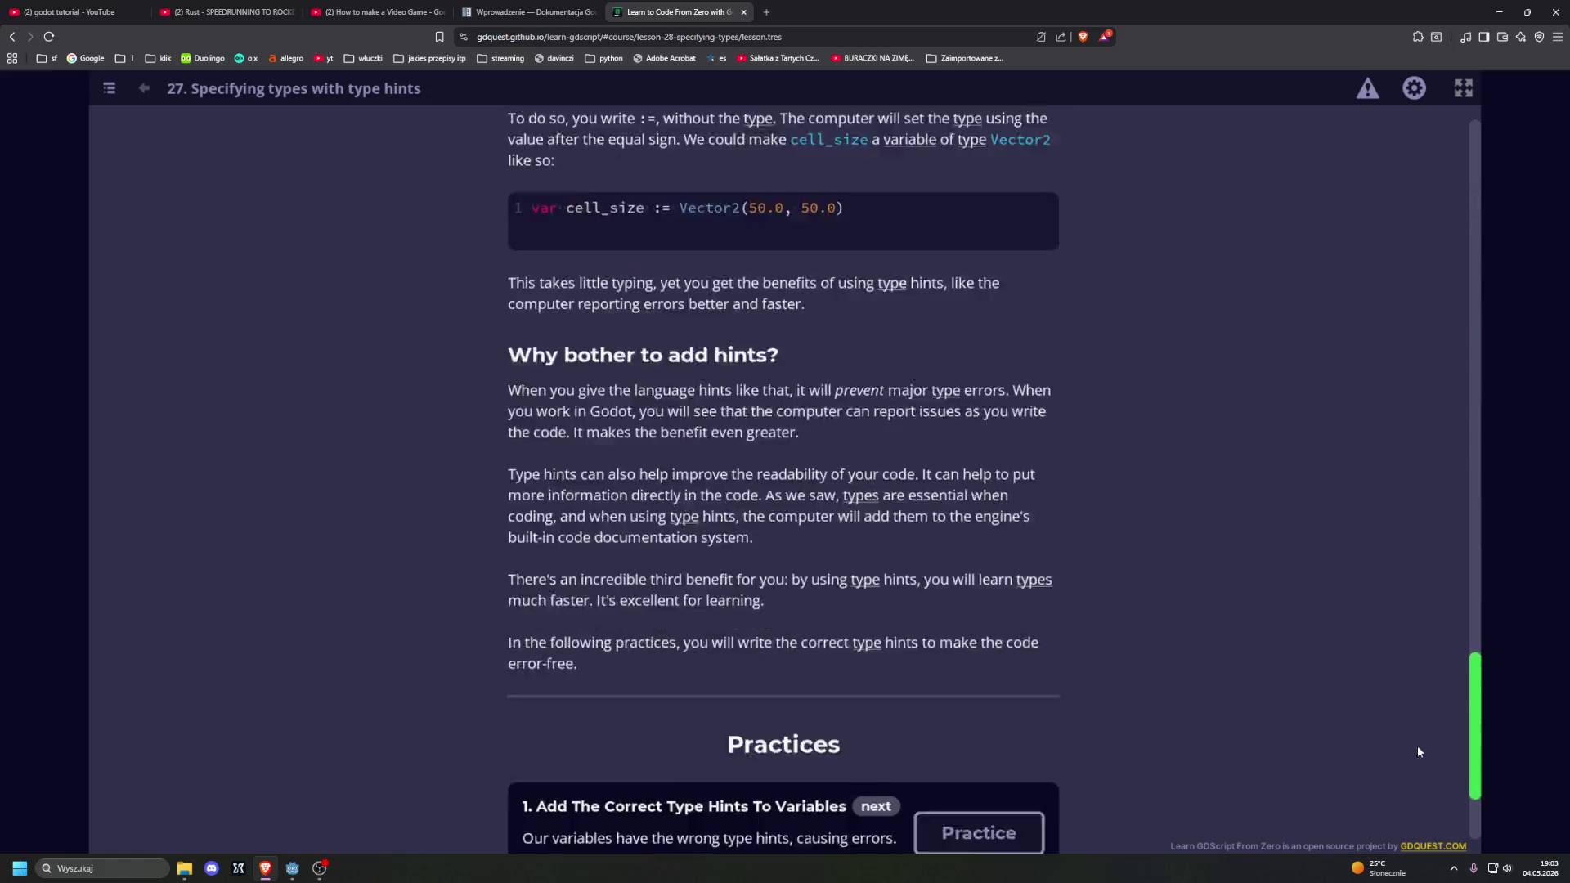
{"action": "scroll", "coordinate": [1377, 262], "scroll_direction": "up", "scroll_amount": 20}
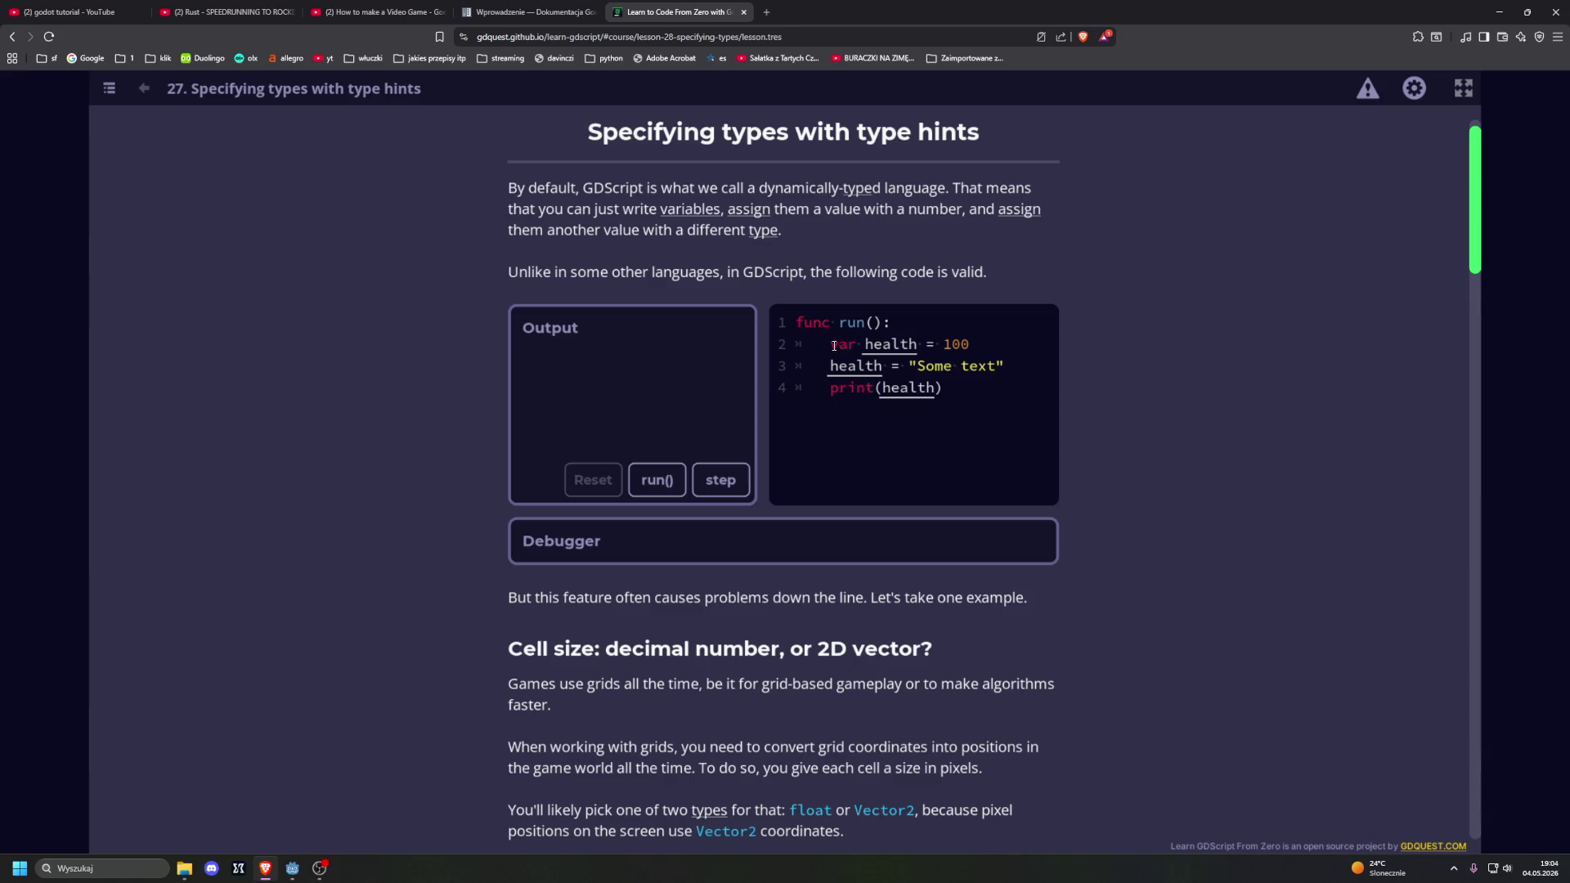
Step: Run the dynamic-typing health example so the debugger shows health as 'Some text'
{"action": "left_click_drag", "start_coordinate": [832, 347], "coordinate": [969, 347]}
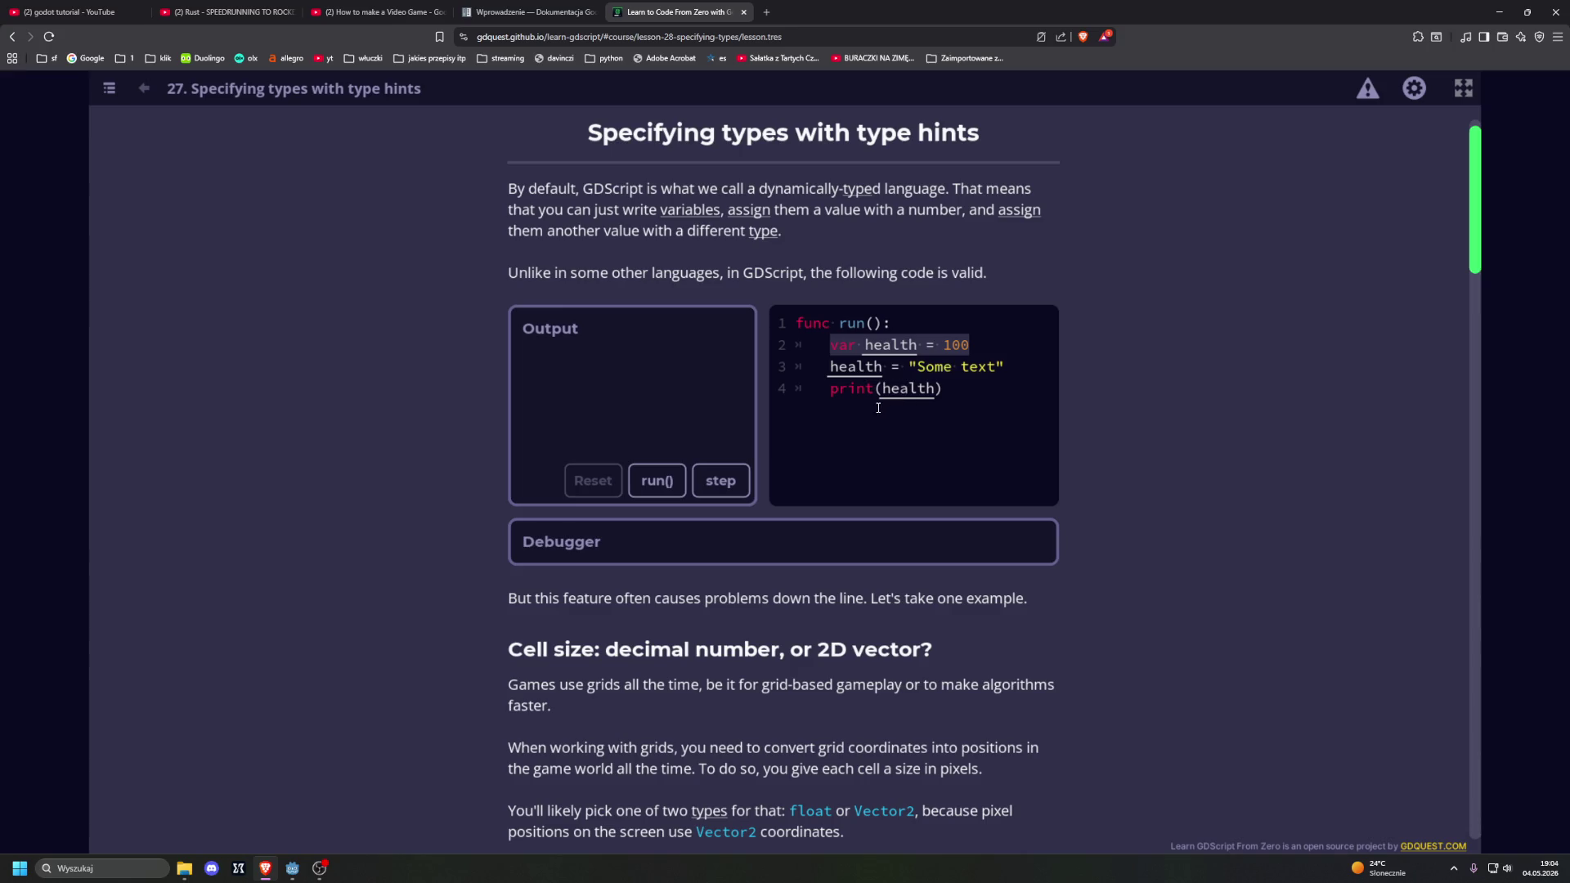
{"action": "left_click", "coordinate": [854, 436]}
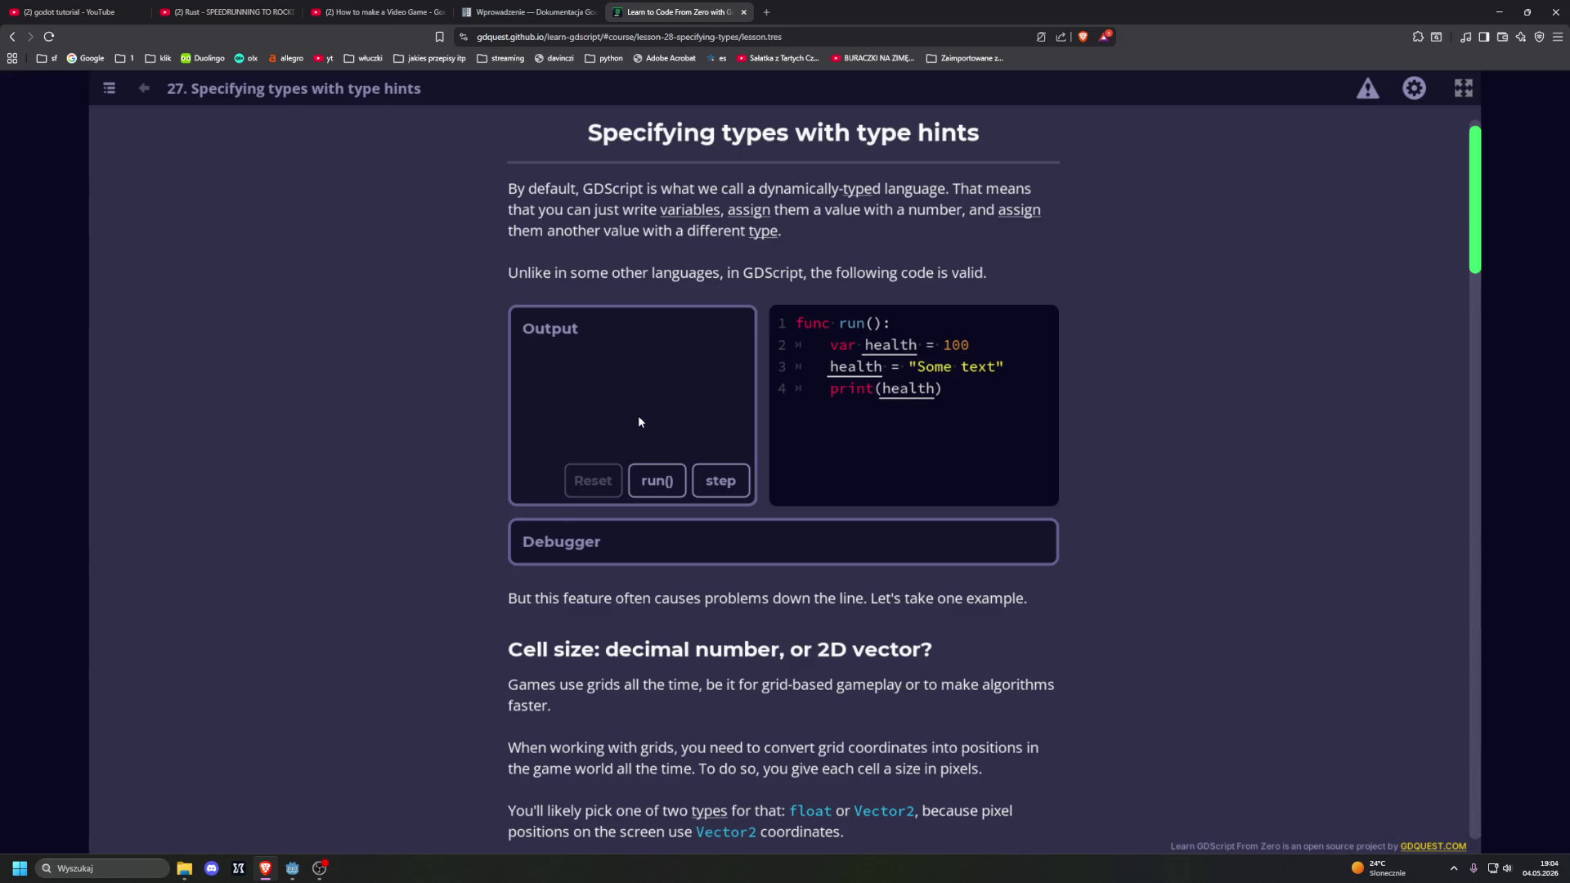
{"action": "left_click", "coordinate": [657, 481]}
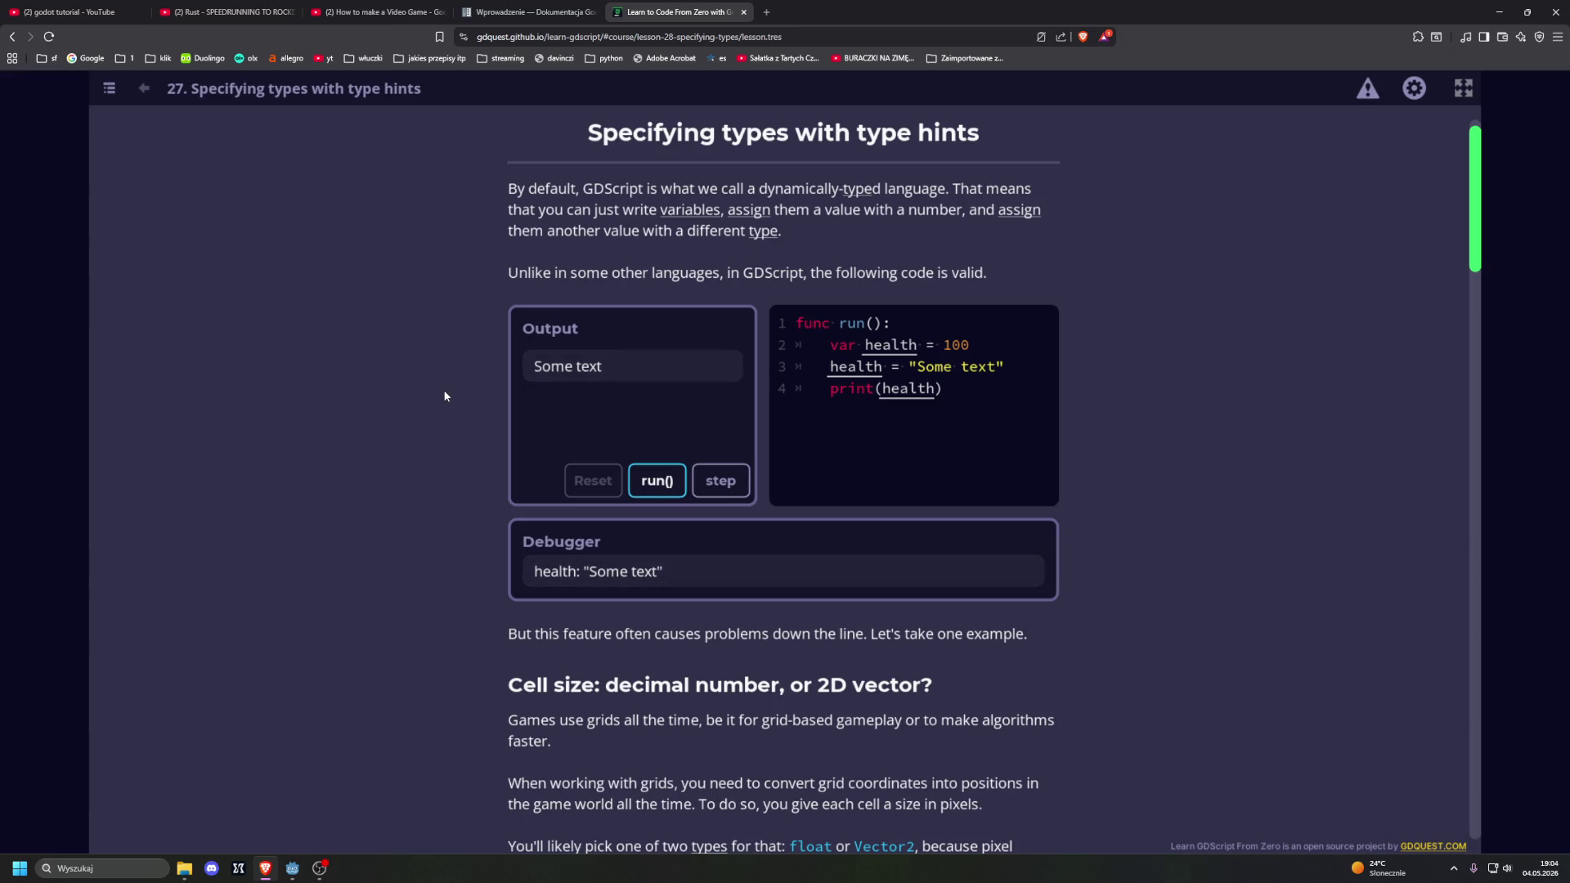
{"action": "scroll", "coordinate": [444, 391], "scroll_direction": "down", "scroll_amount": 1}
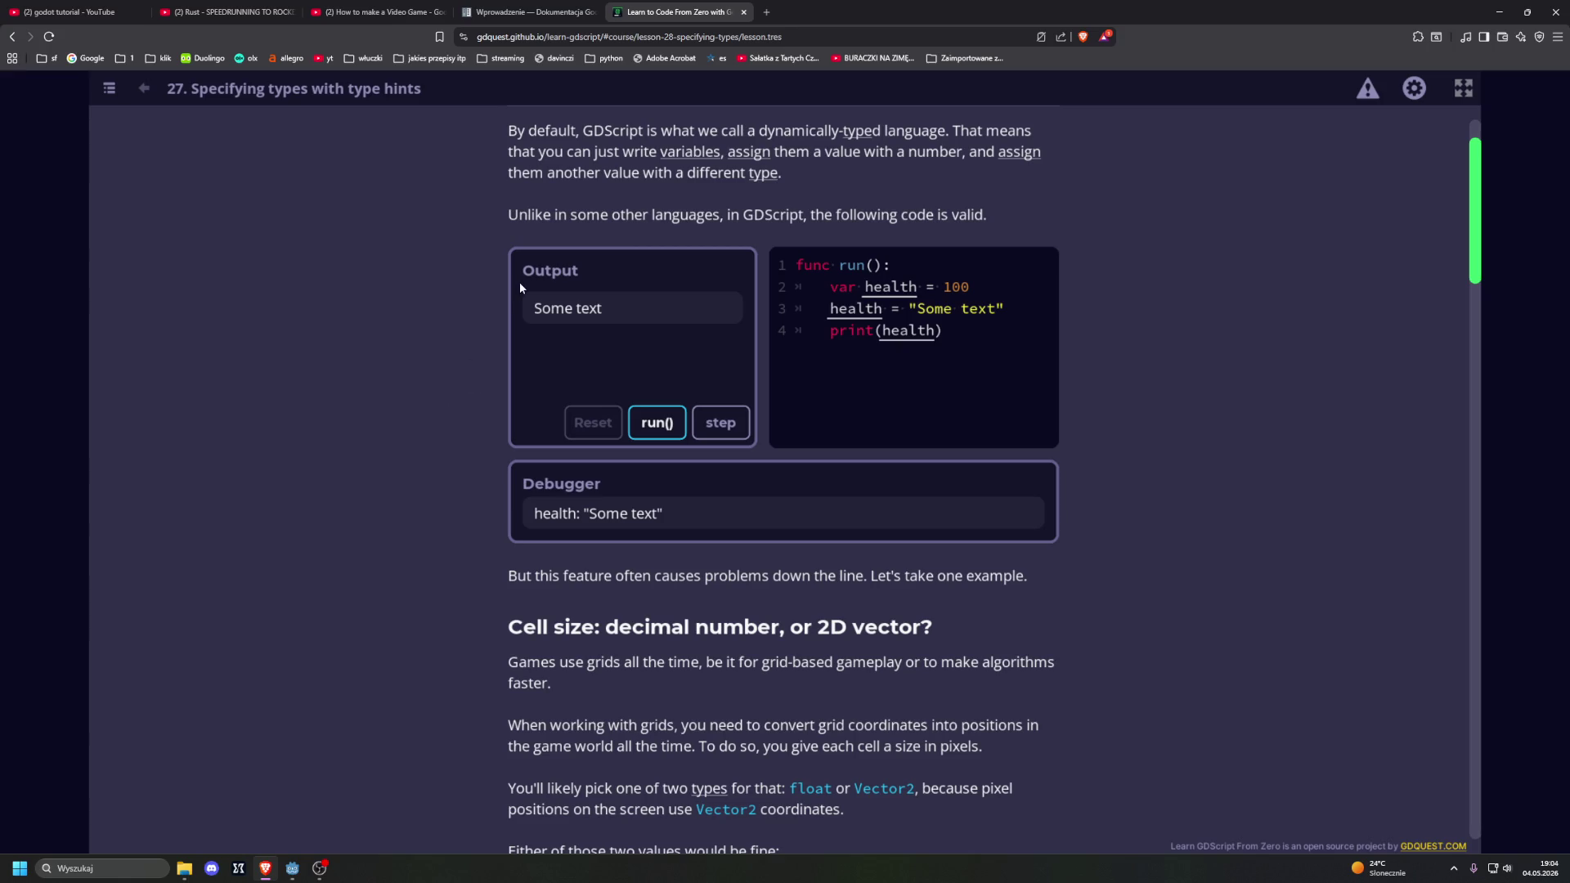
{"action": "scroll", "coordinate": [396, 370], "scroll_direction": "down", "scroll_amount": 5}
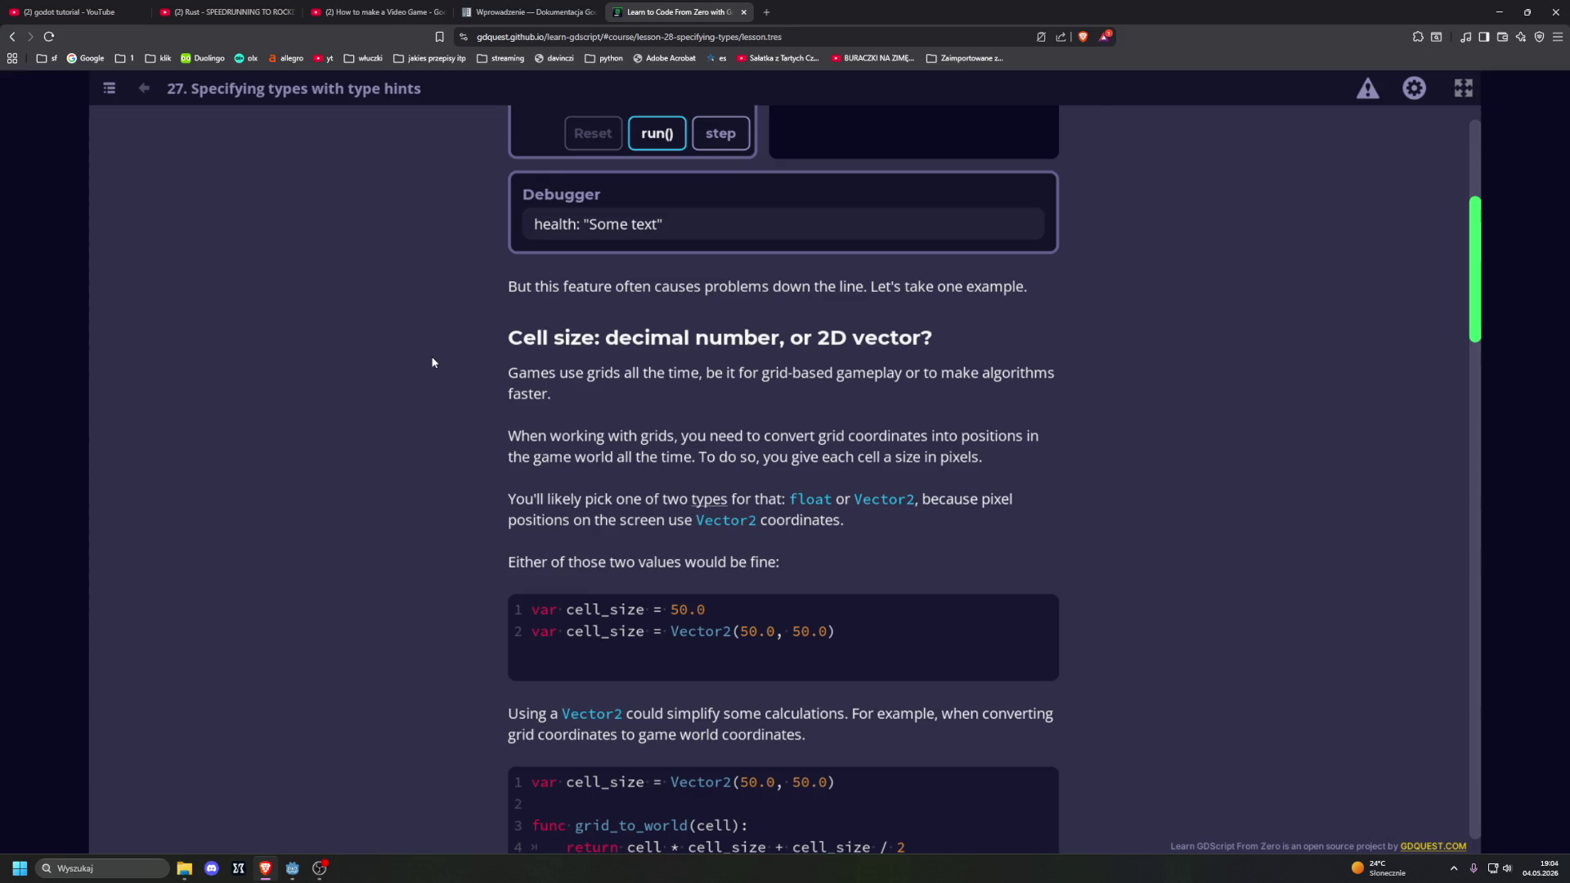
{"action": "scroll", "coordinate": [433, 363], "scroll_direction": "down", "scroll_amount": 2}
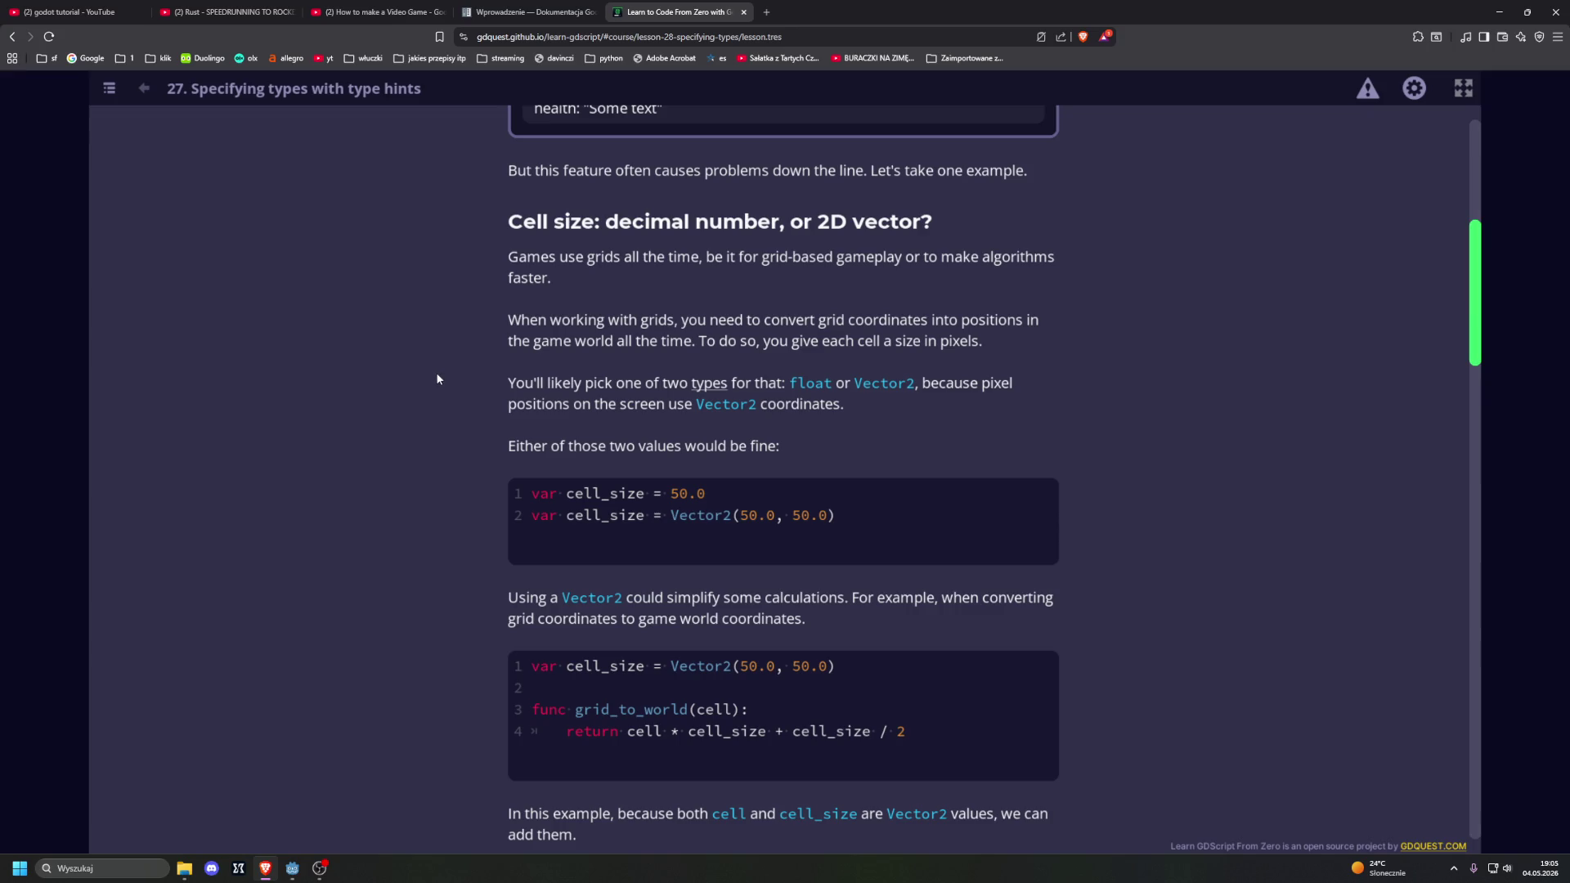
{"action": "scroll", "coordinate": [437, 379], "scroll_direction": "down", "scroll_amount": 1}
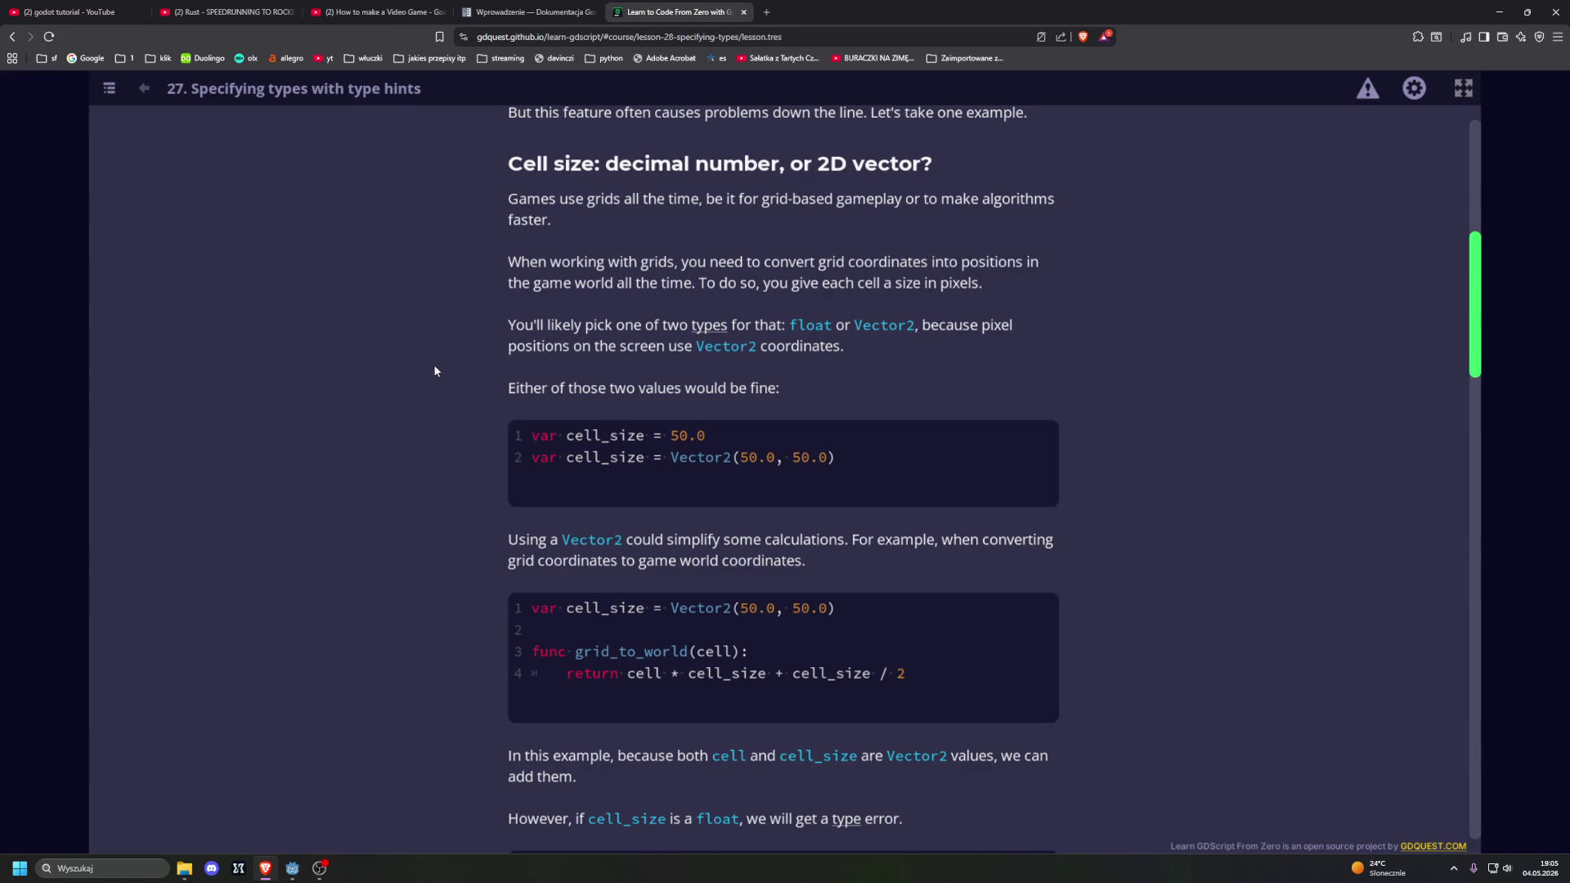
{"action": "scroll", "coordinate": [433, 434], "scroll_direction": "down", "scroll_amount": 2}
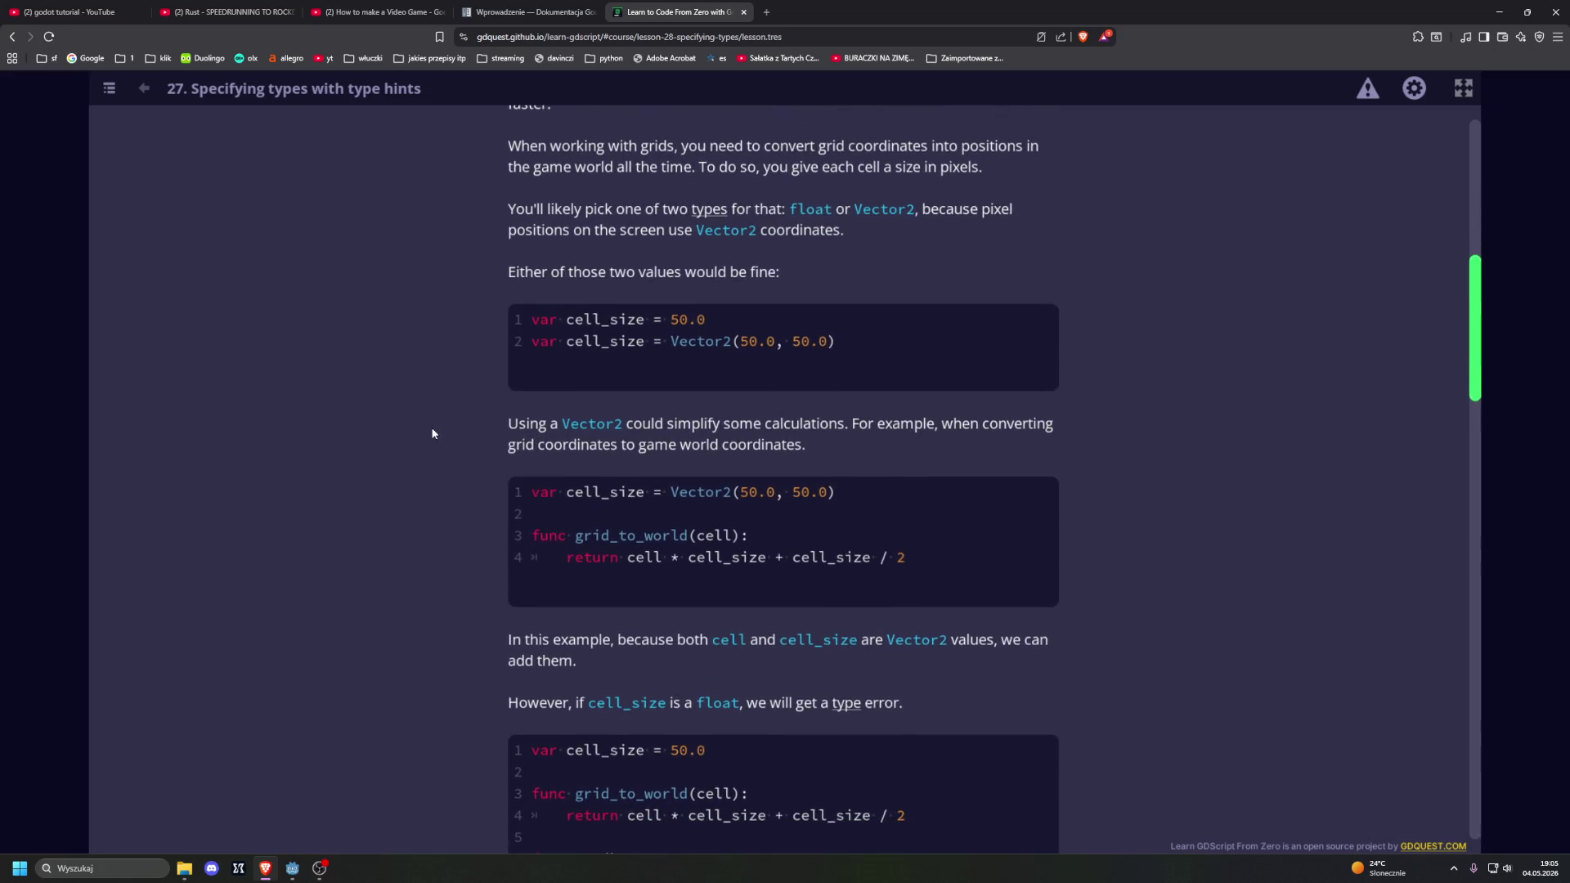
{"action": "scroll", "coordinate": [433, 433], "scroll_direction": "down", "scroll_amount": 3}
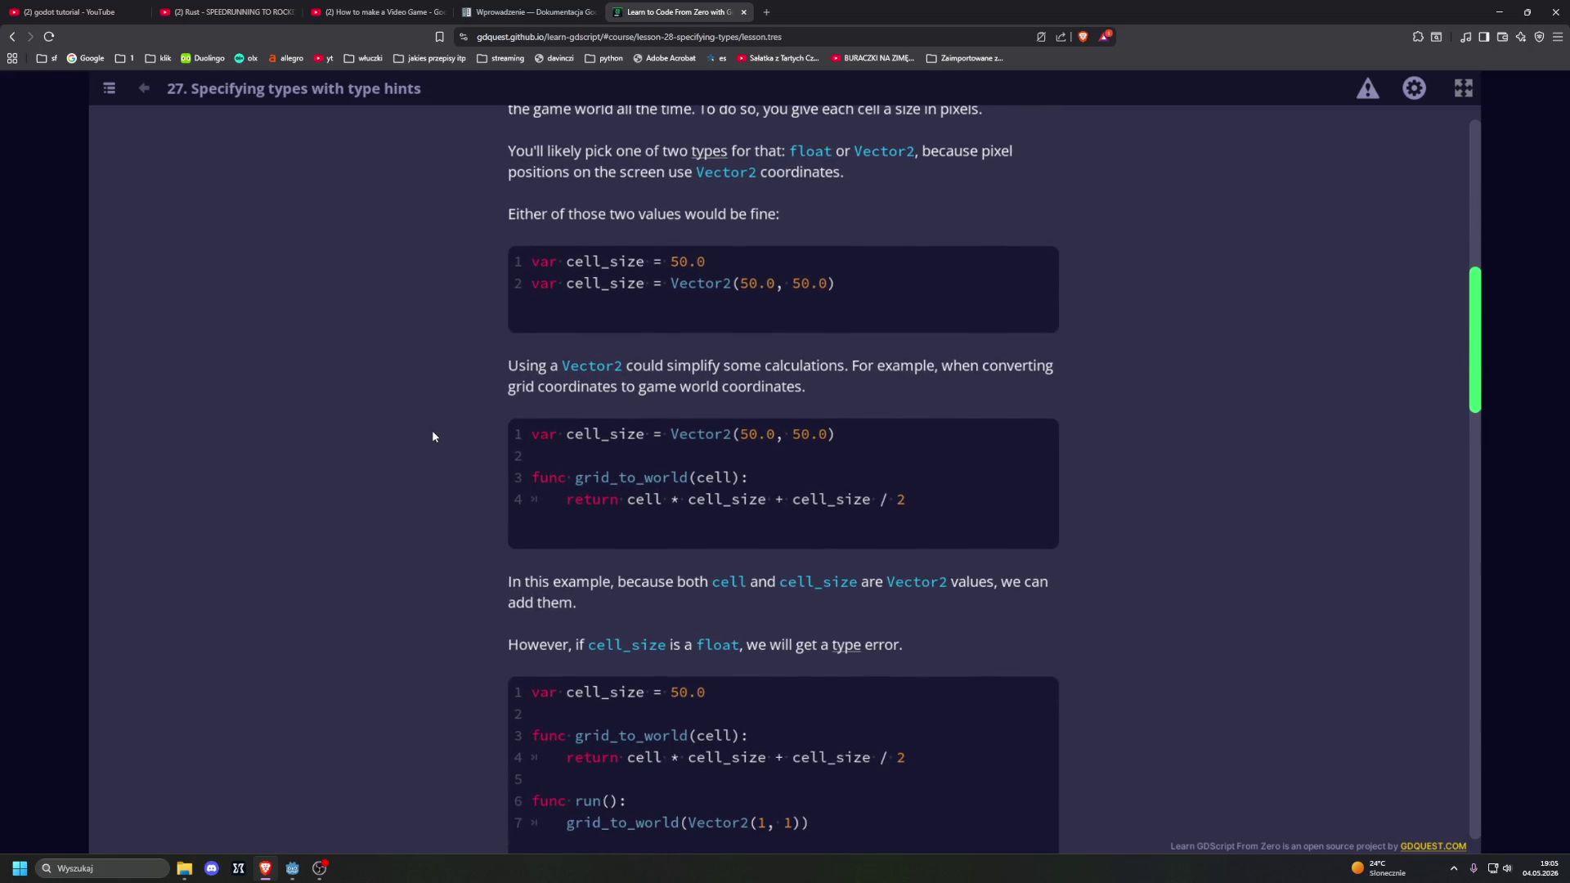
{"action": "scroll", "coordinate": [433, 436], "scroll_direction": "down", "scroll_amount": 2}
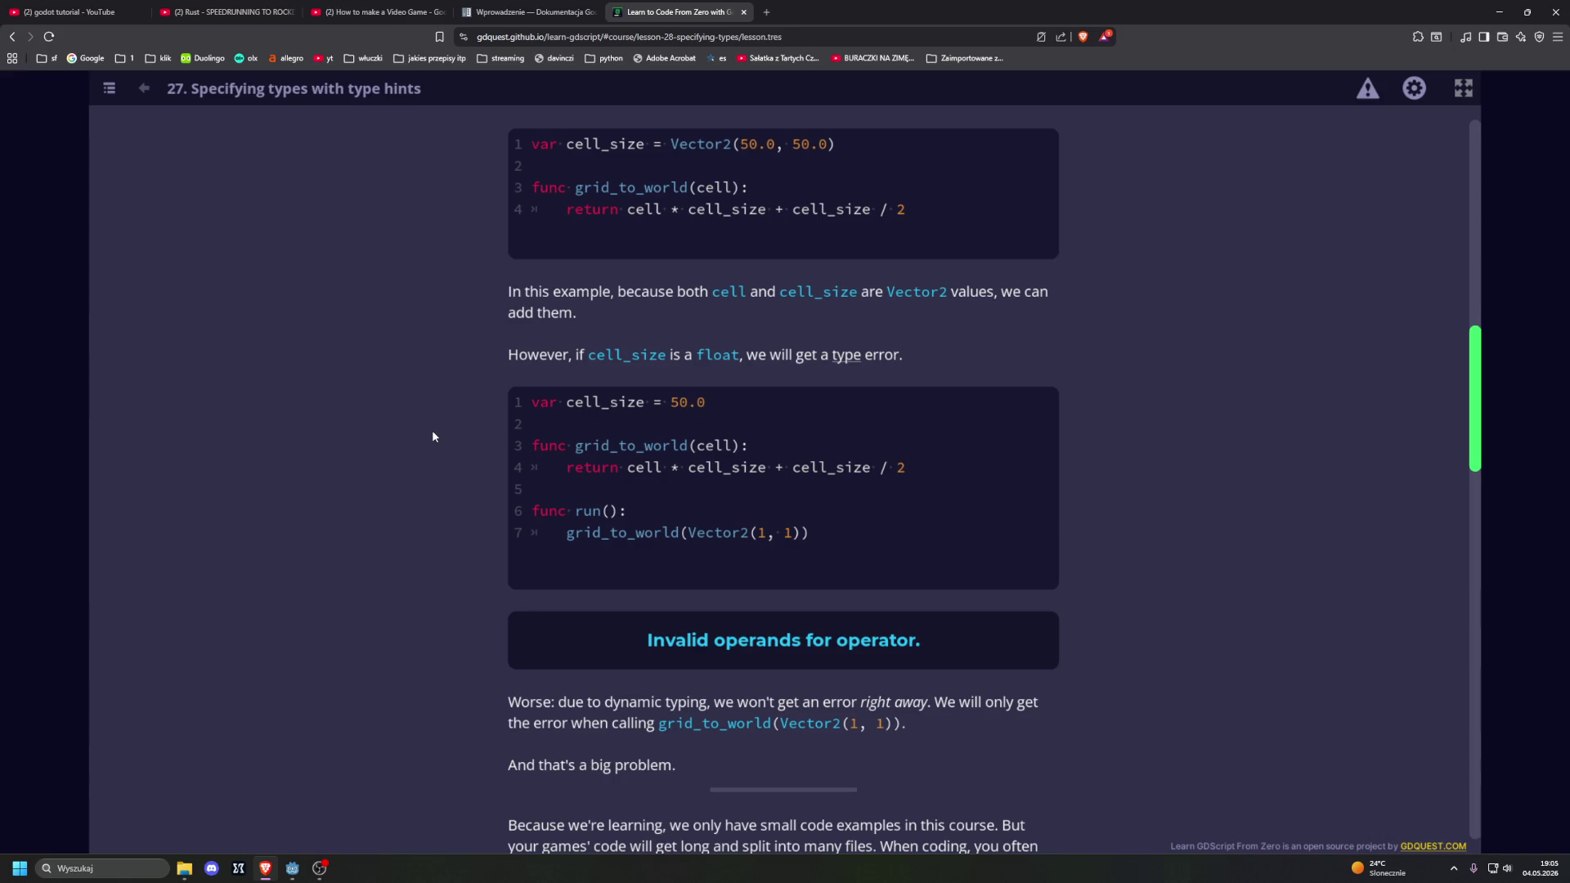
{"action": "scroll", "coordinate": [433, 436], "scroll_direction": "down", "scroll_amount": 2}
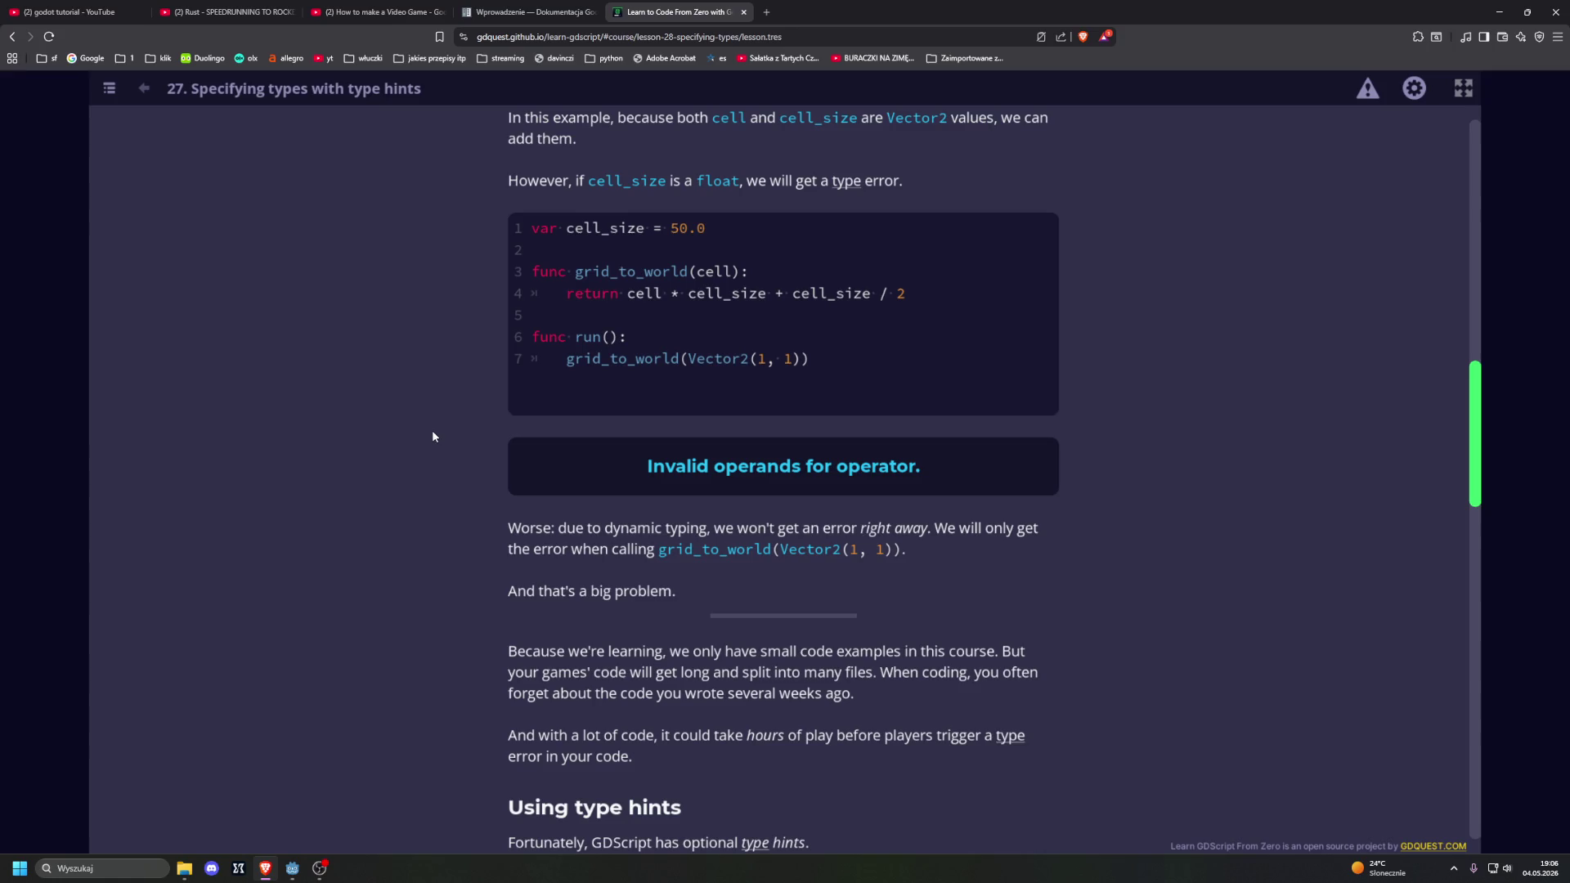
{"action": "scroll", "coordinate": [433, 439], "scroll_direction": "down", "scroll_amount": 3}
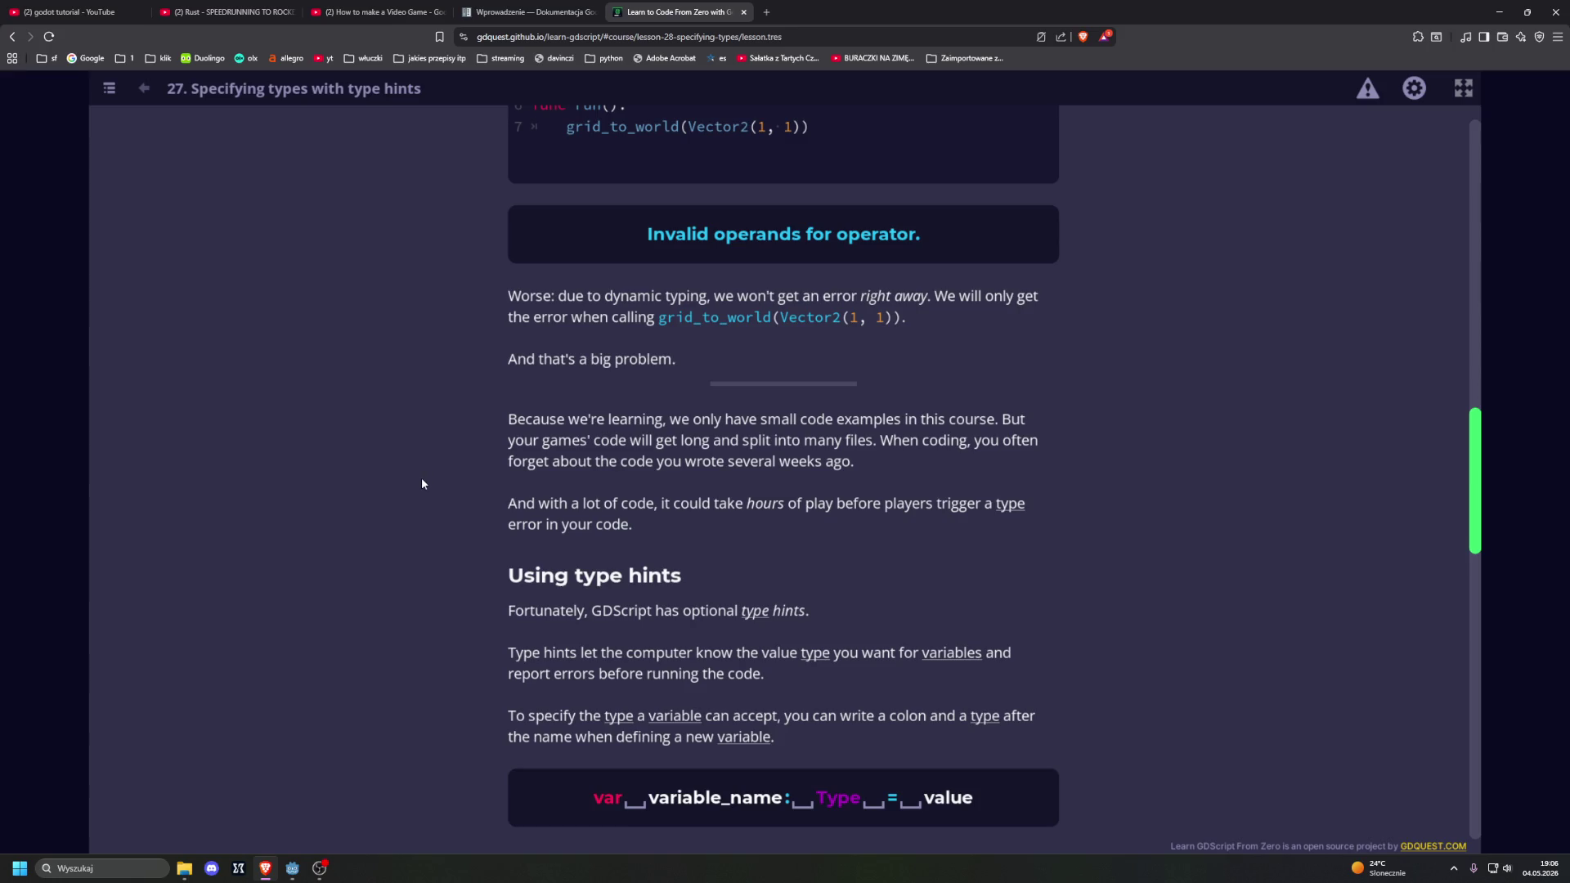
{"action": "scroll", "coordinate": [422, 483], "scroll_direction": "down", "scroll_amount": 2}
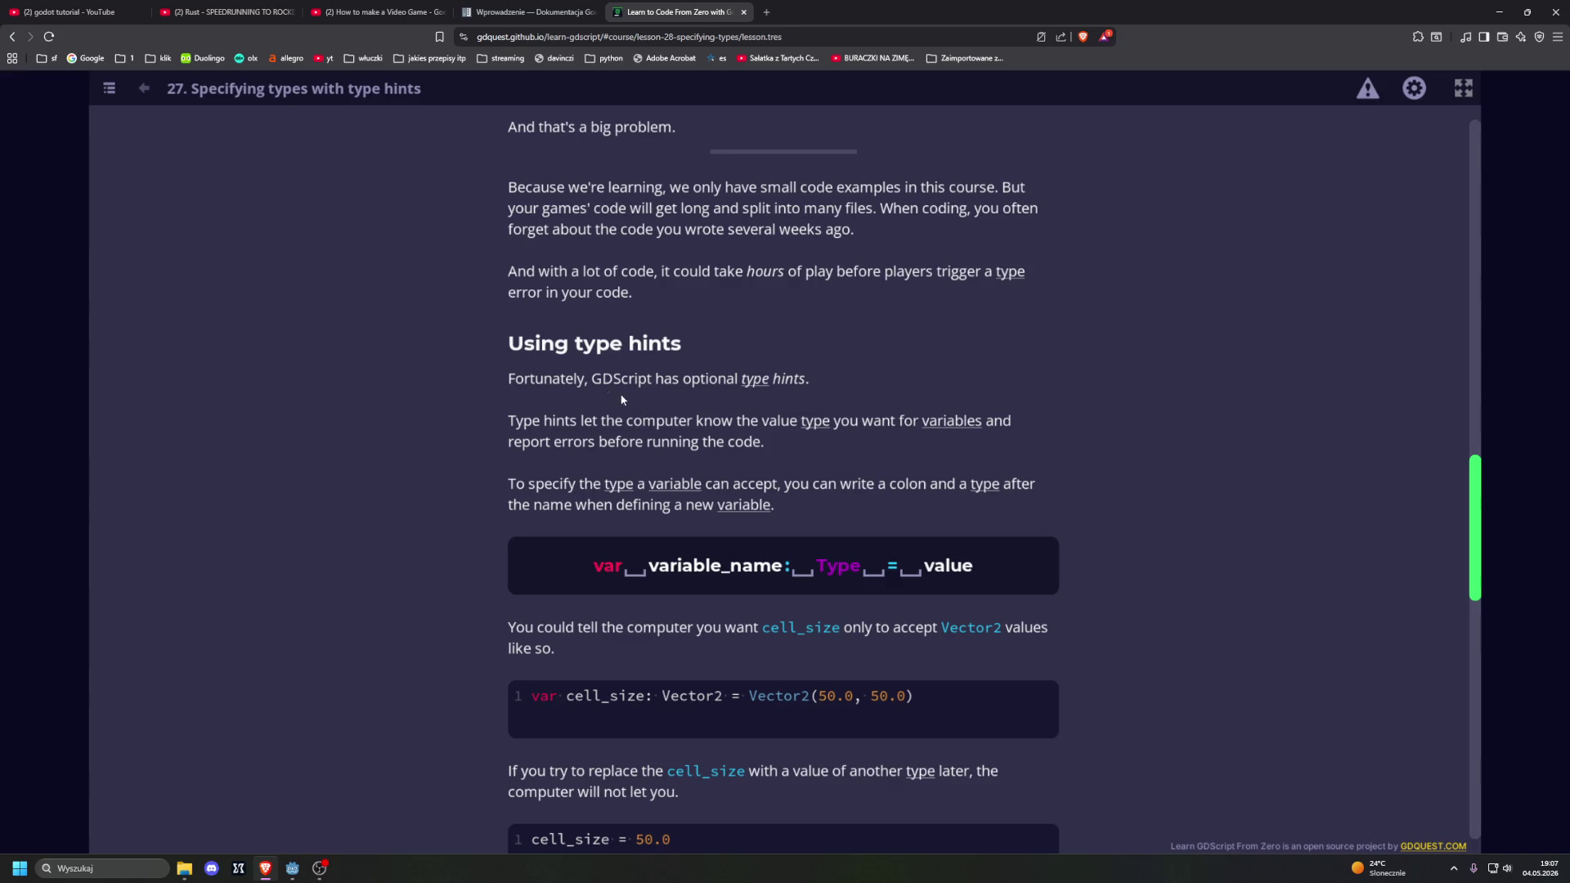
{"action": "scroll", "coordinate": [386, 440], "scroll_direction": "down", "scroll_amount": 2}
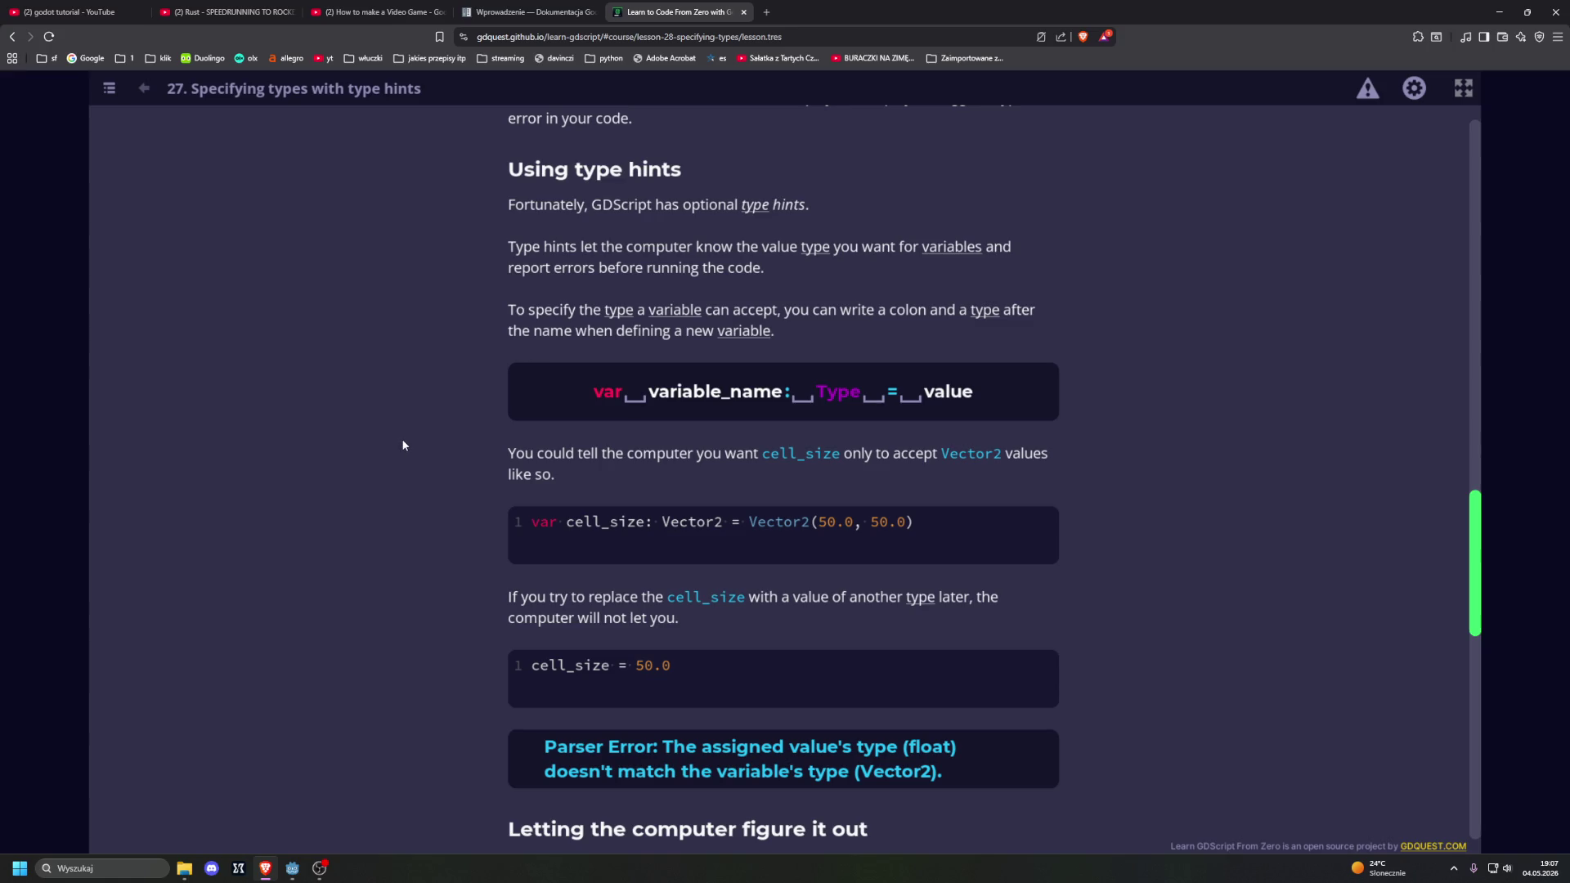
{"action": "scroll", "coordinate": [403, 445], "scroll_direction": "down", "scroll_amount": 2}
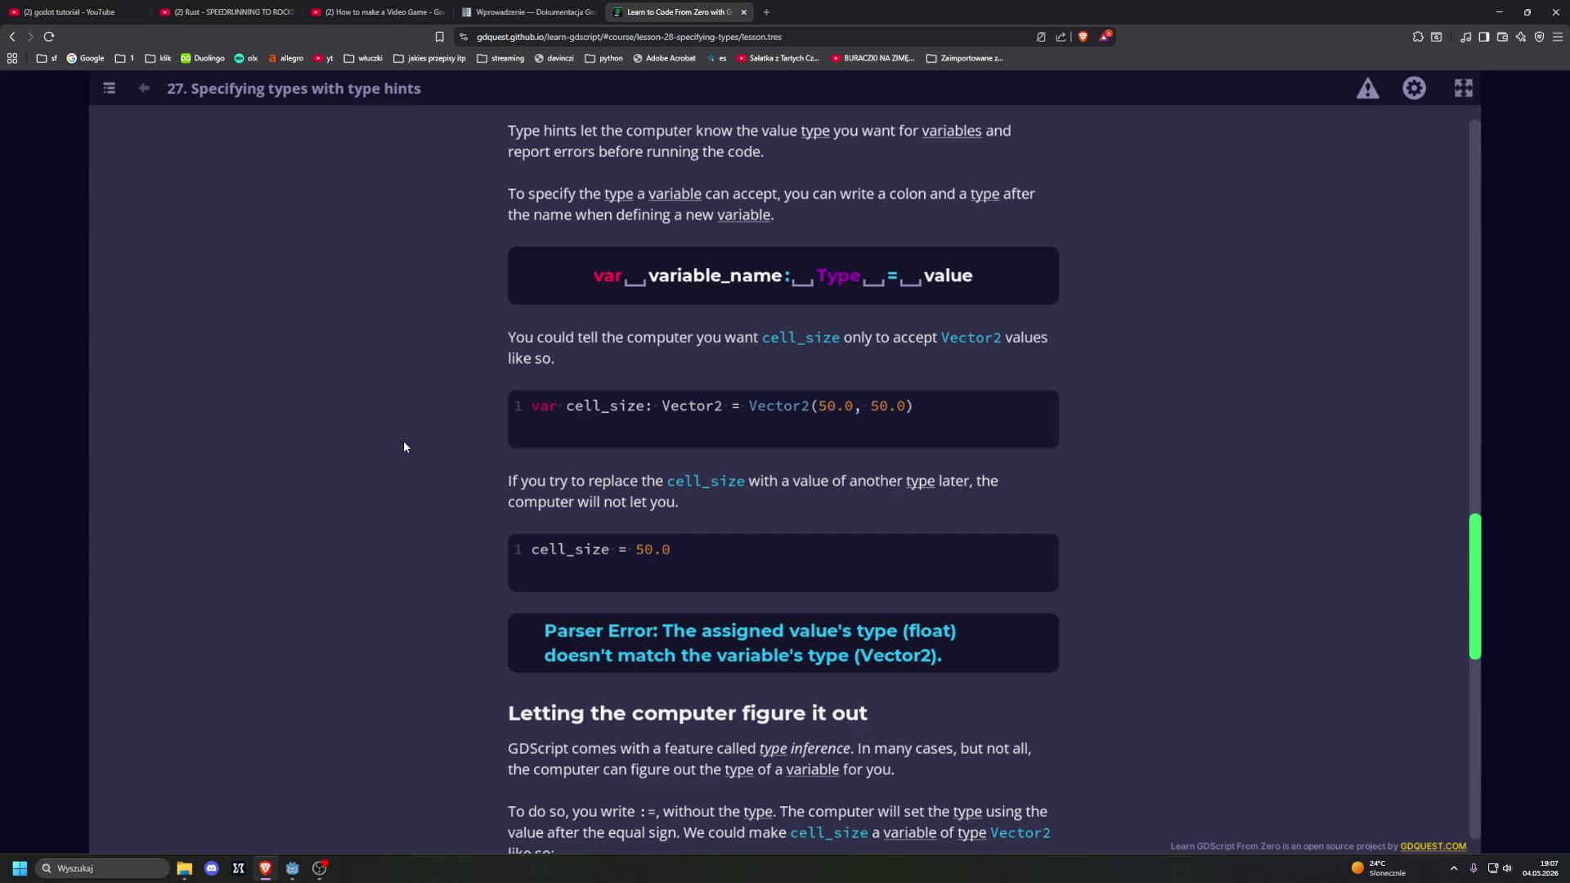
{"action": "scroll", "coordinate": [404, 446], "scroll_direction": "down", "scroll_amount": 2}
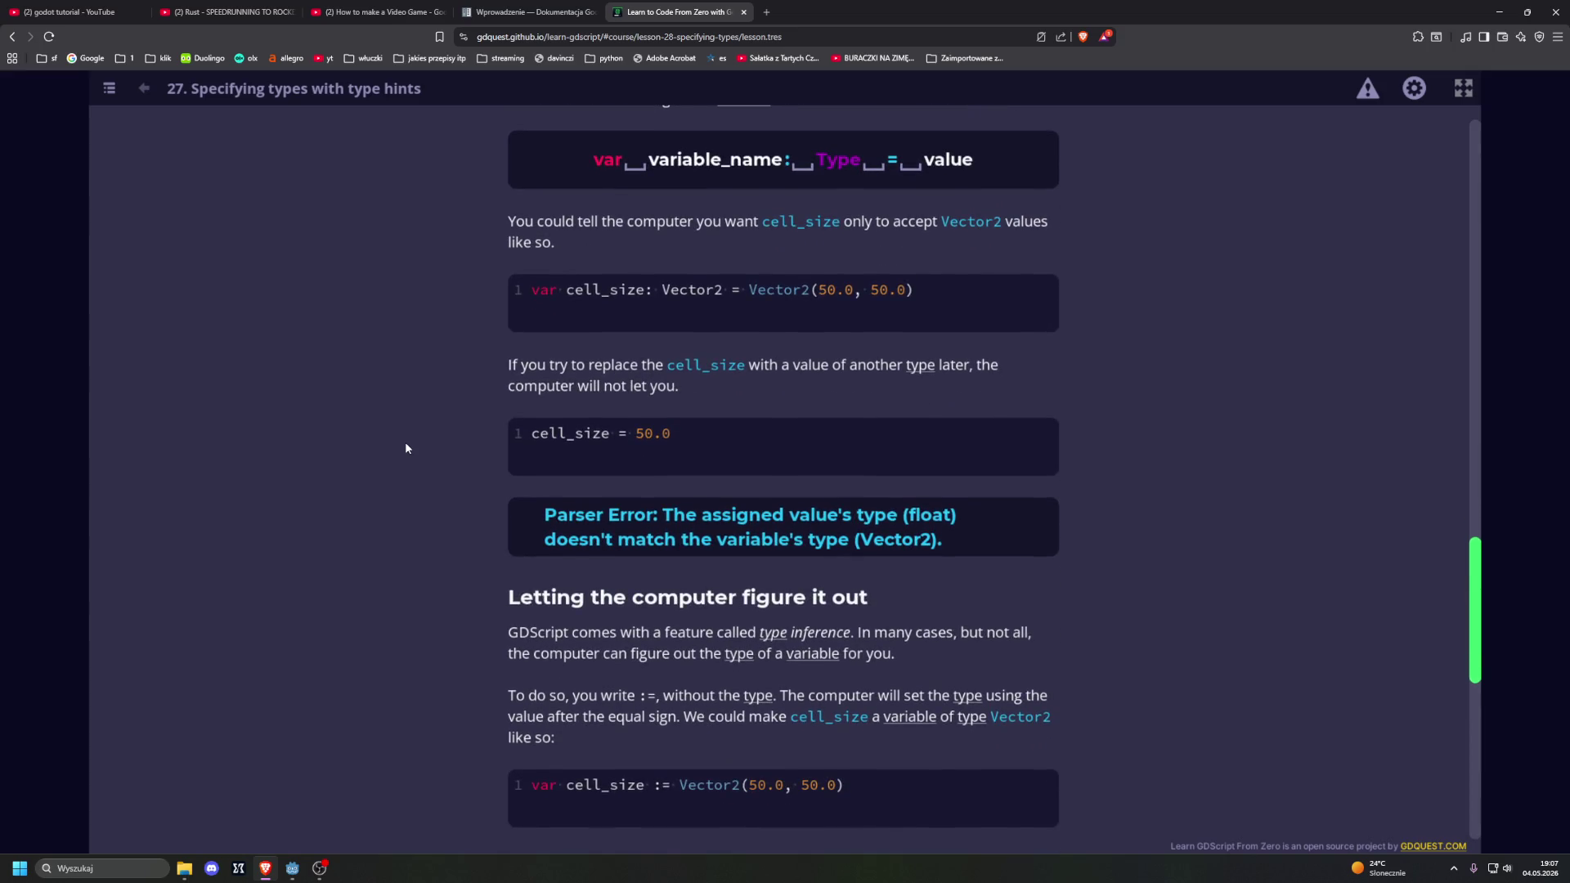
{"action": "scroll", "coordinate": [408, 449], "scroll_direction": "down", "scroll_amount": 4}
{"action": "scroll", "coordinate": [411, 450], "scroll_direction": "down", "scroll_amount": 2}
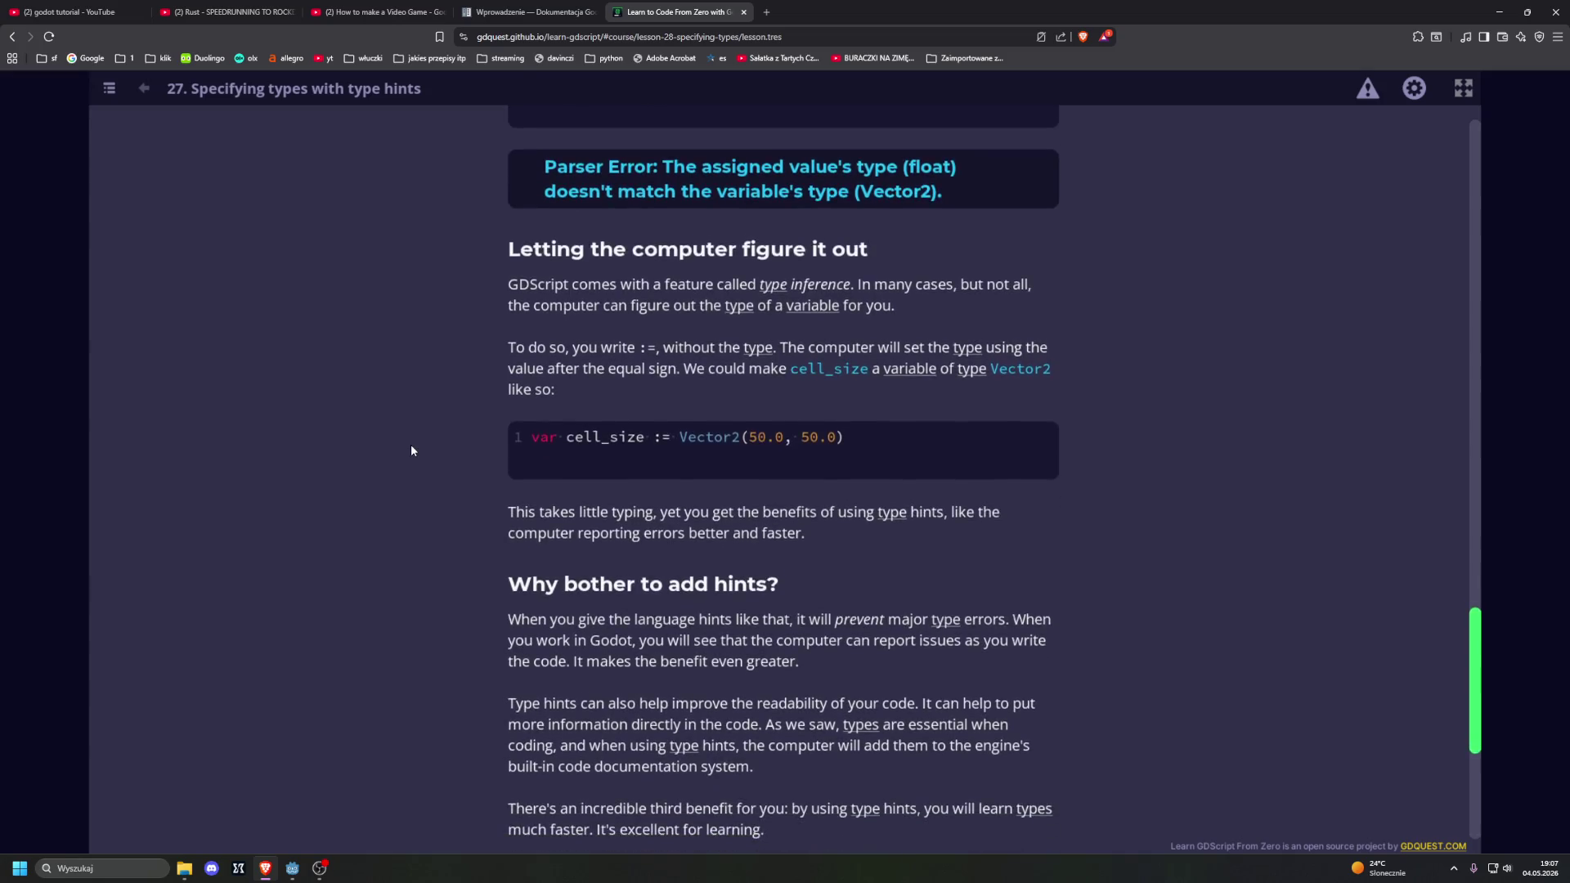
{"action": "scroll", "coordinate": [411, 450], "scroll_direction": "down", "scroll_amount": 1}
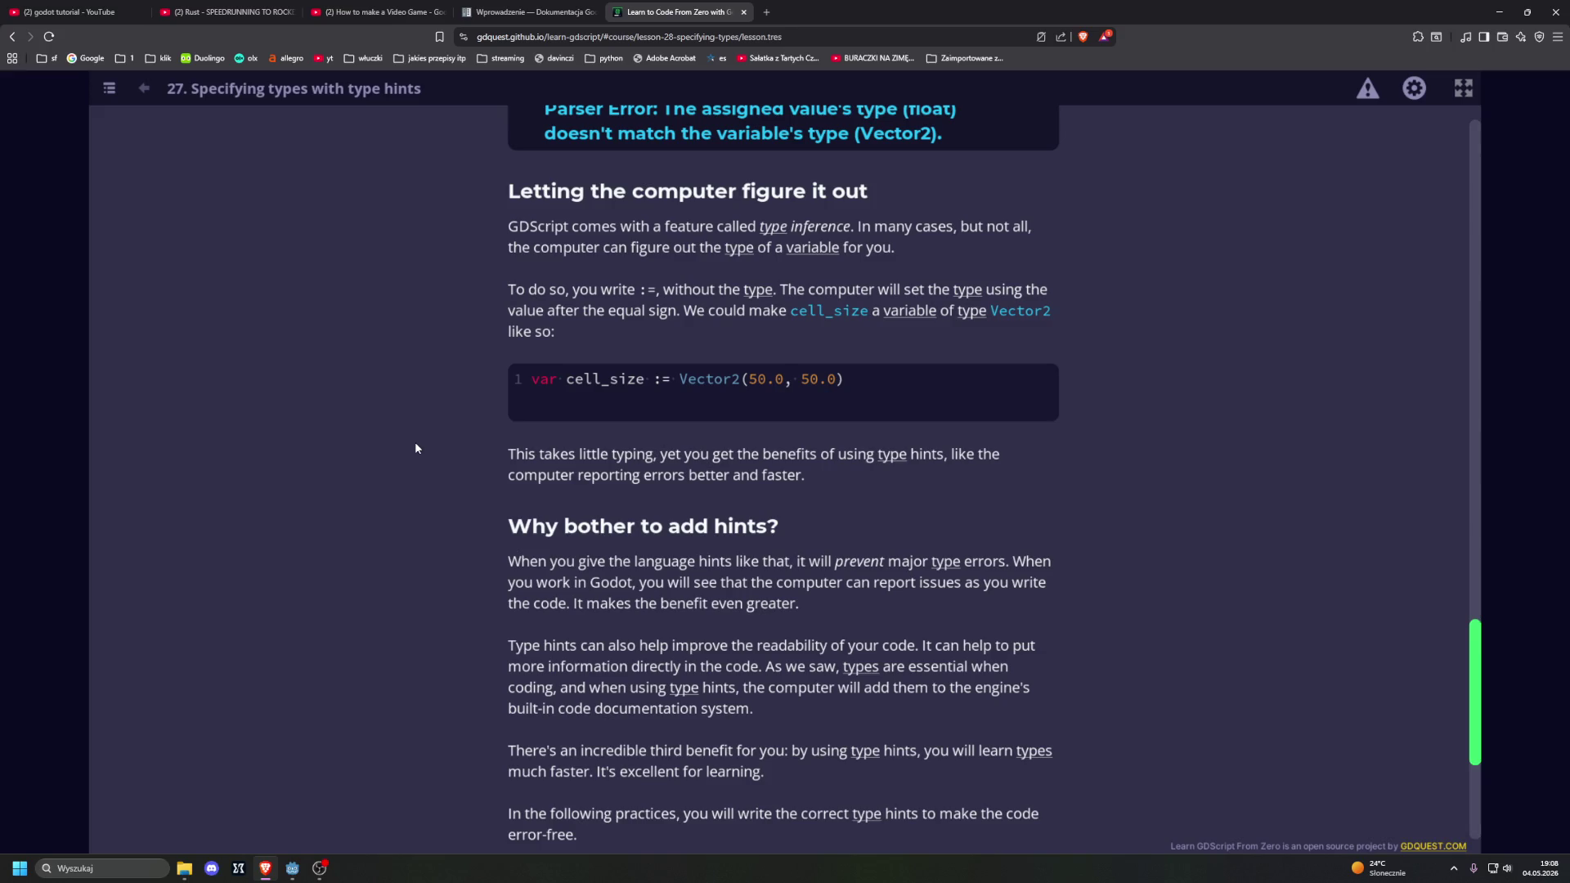
{"action": "scroll", "coordinate": [416, 447], "scroll_direction": "up", "scroll_amount": 4}
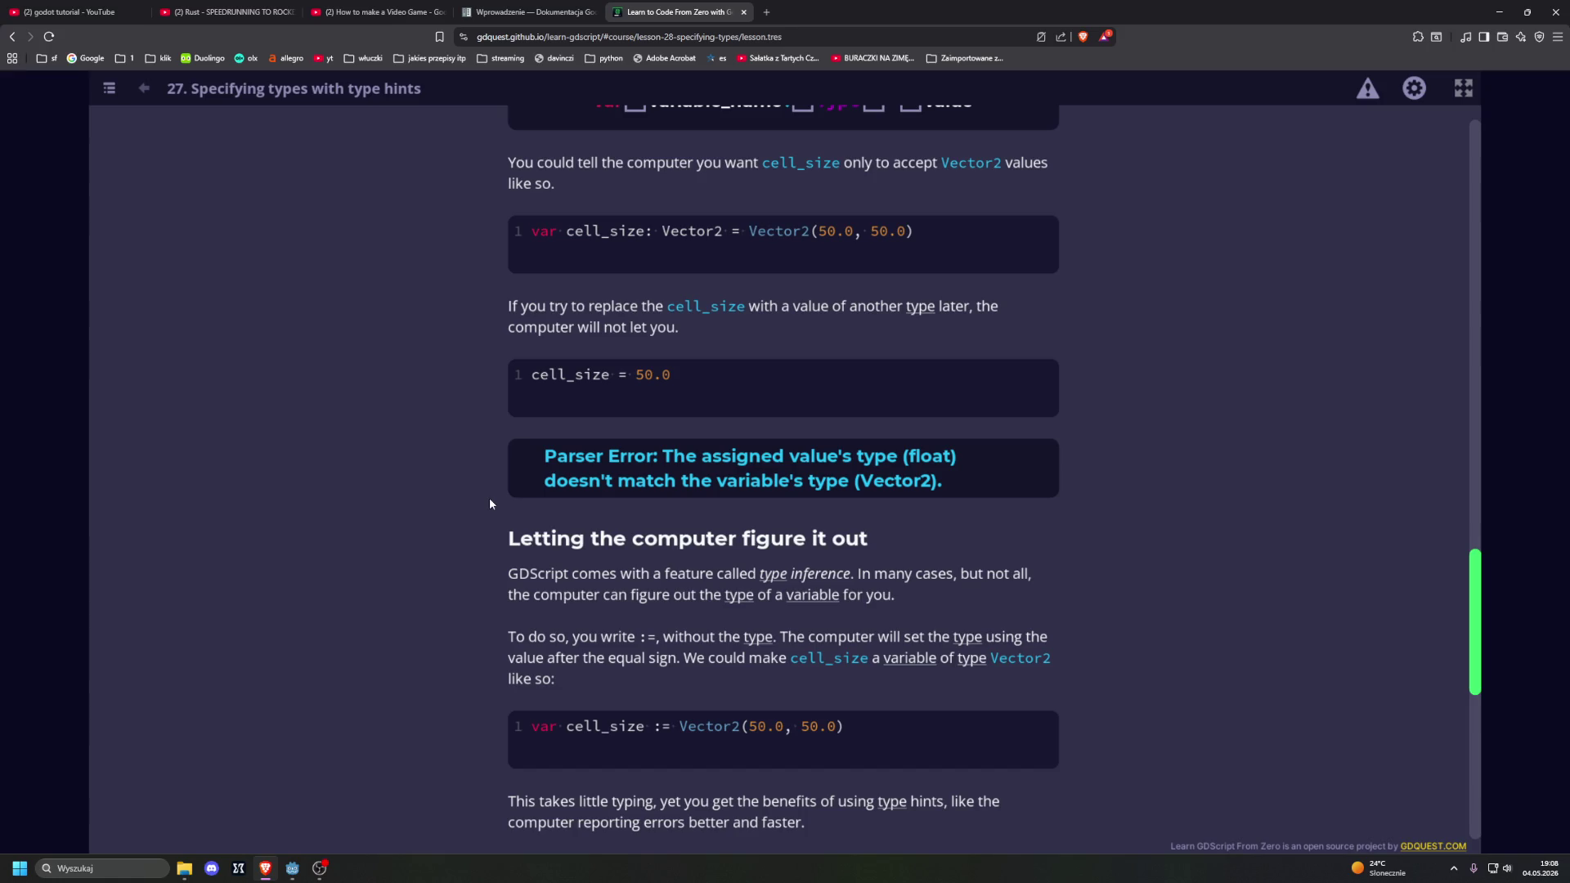
{"action": "scroll", "coordinate": [489, 499], "scroll_direction": "down", "scroll_amount": 2}
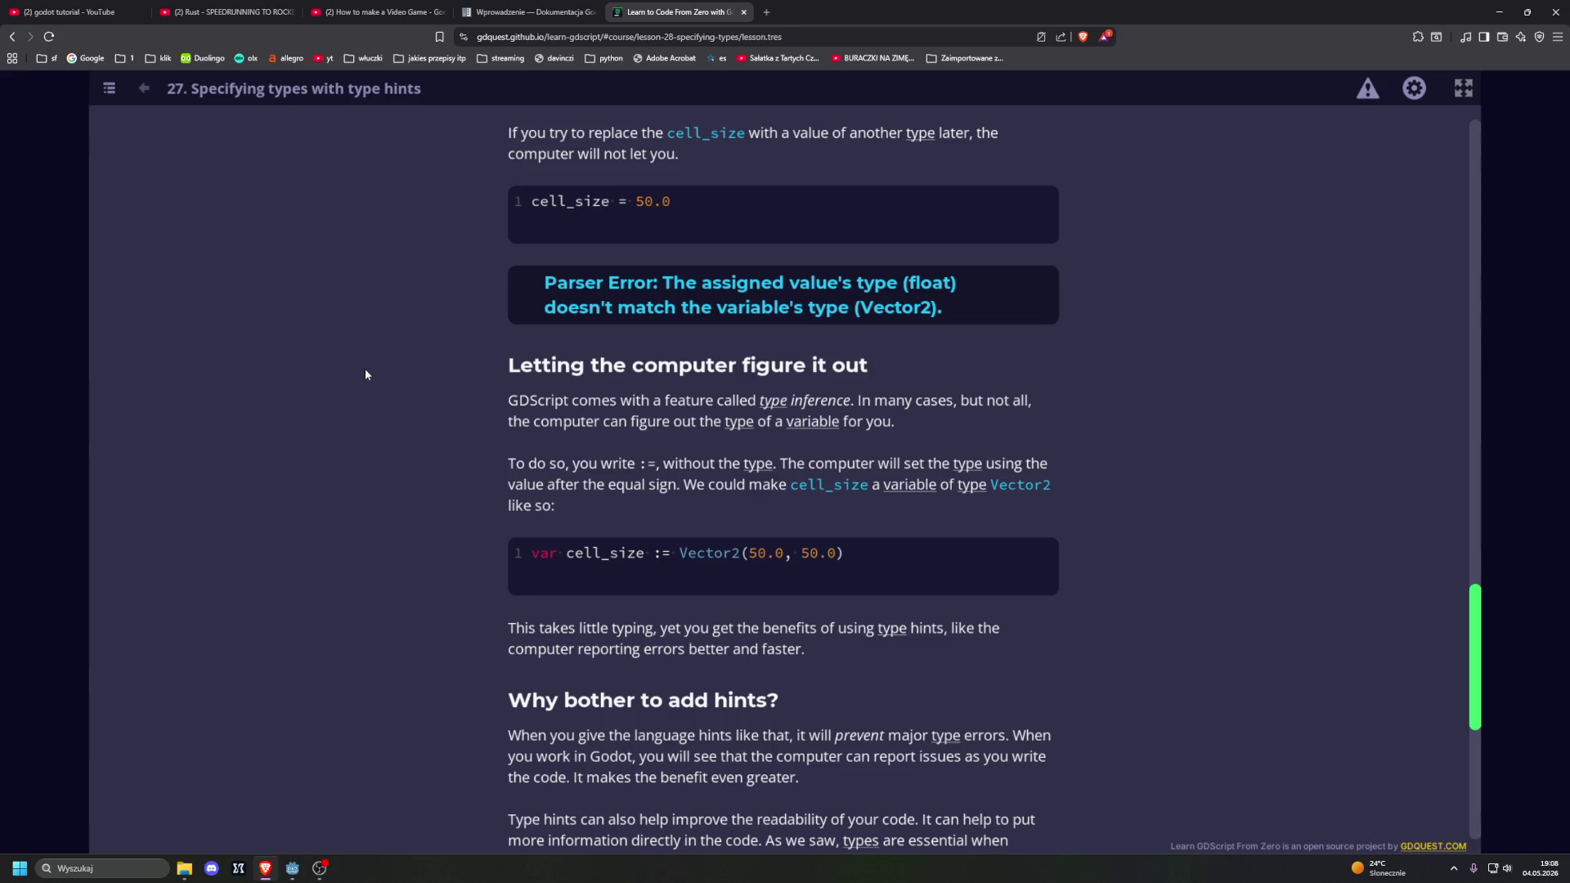
{"action": "scroll", "coordinate": [366, 375], "scroll_direction": "down", "scroll_amount": 3}
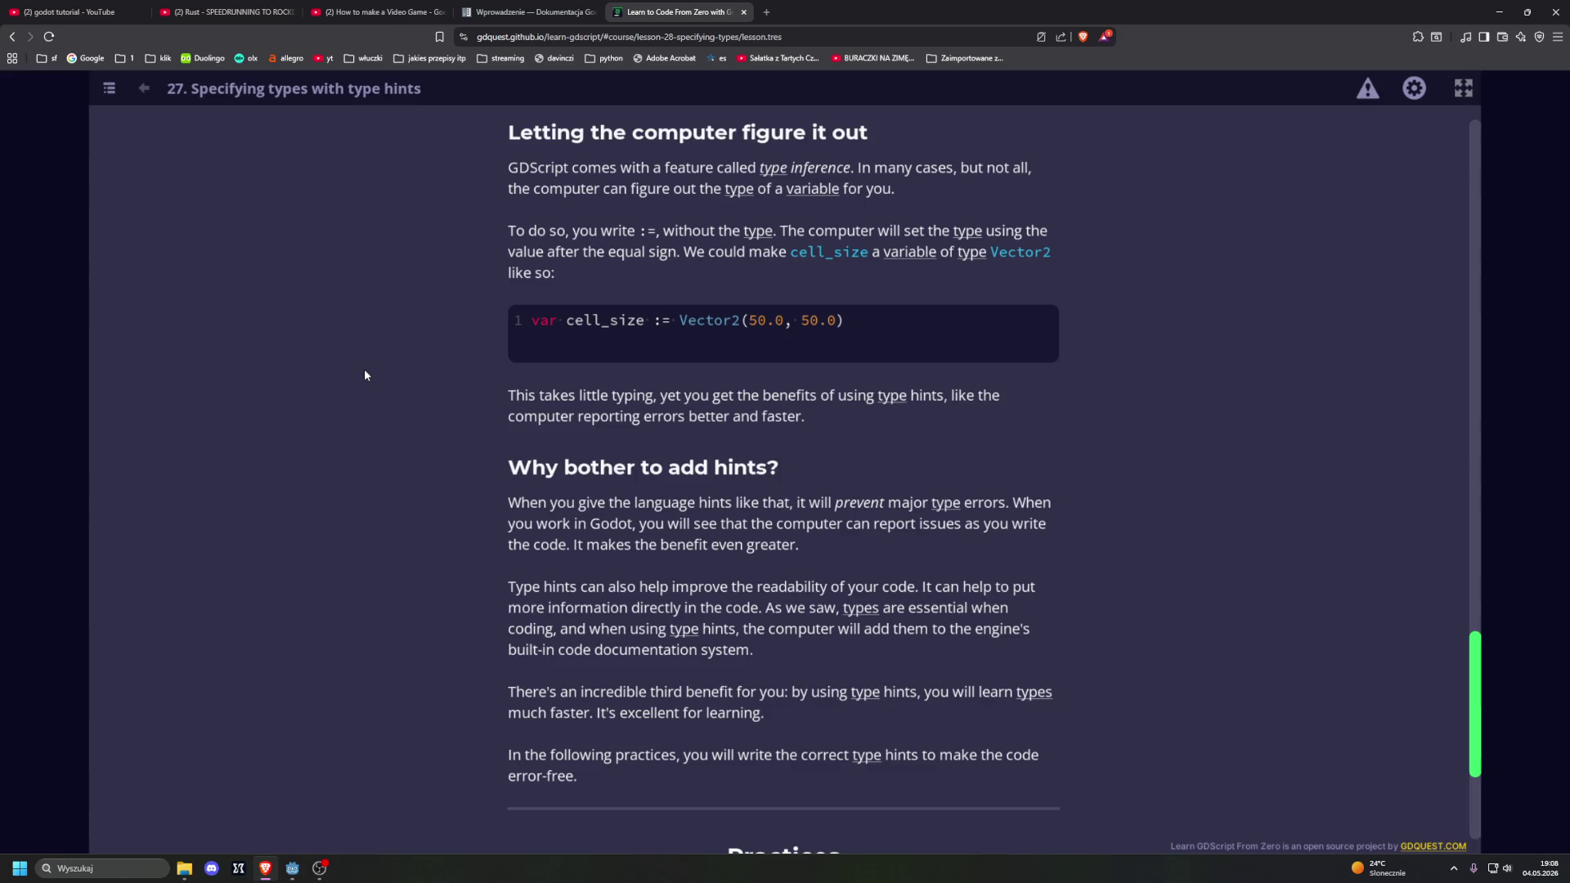
{"action": "scroll", "coordinate": [365, 375], "scroll_direction": "down", "scroll_amount": 2}
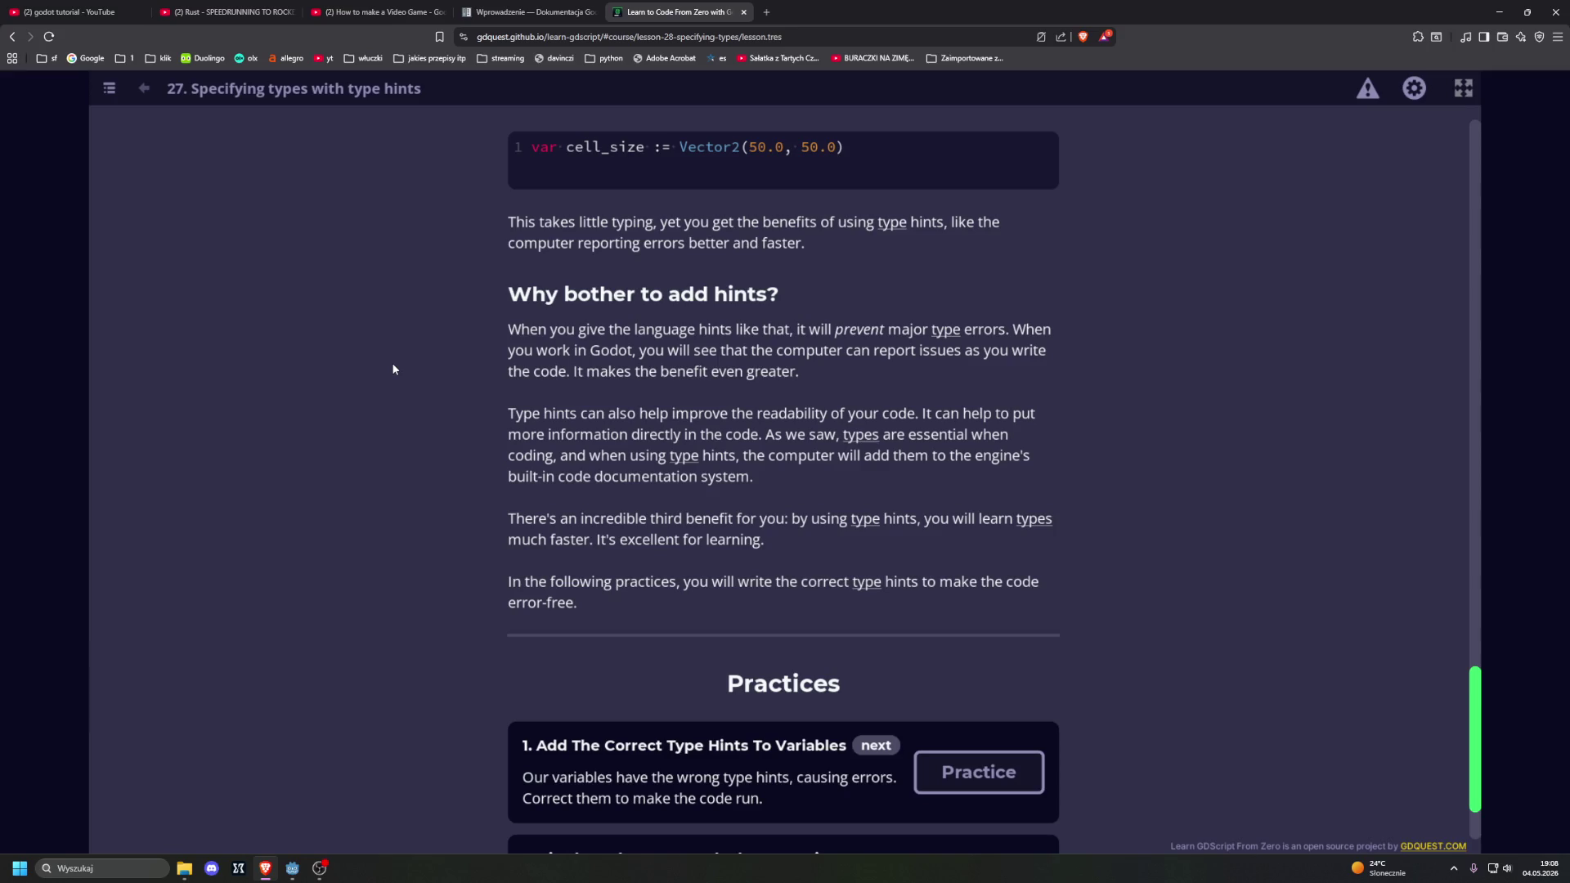
{"action": "scroll", "coordinate": [395, 364], "scroll_direction": "down", "scroll_amount": 1}
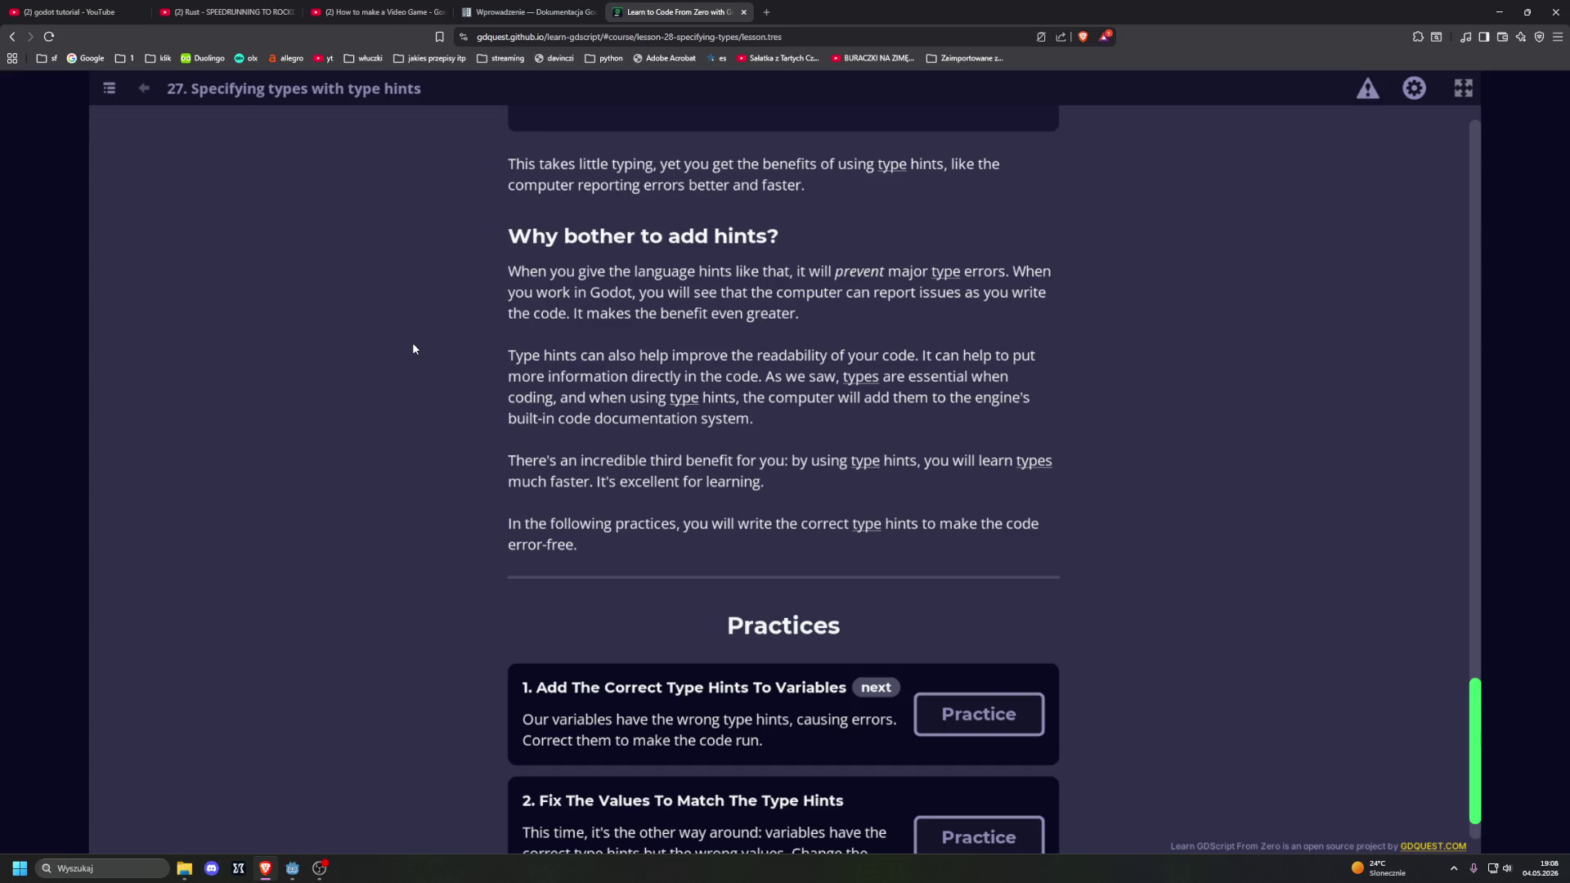
{"action": "scroll", "coordinate": [377, 374], "scroll_direction": "down", "scroll_amount": 1}
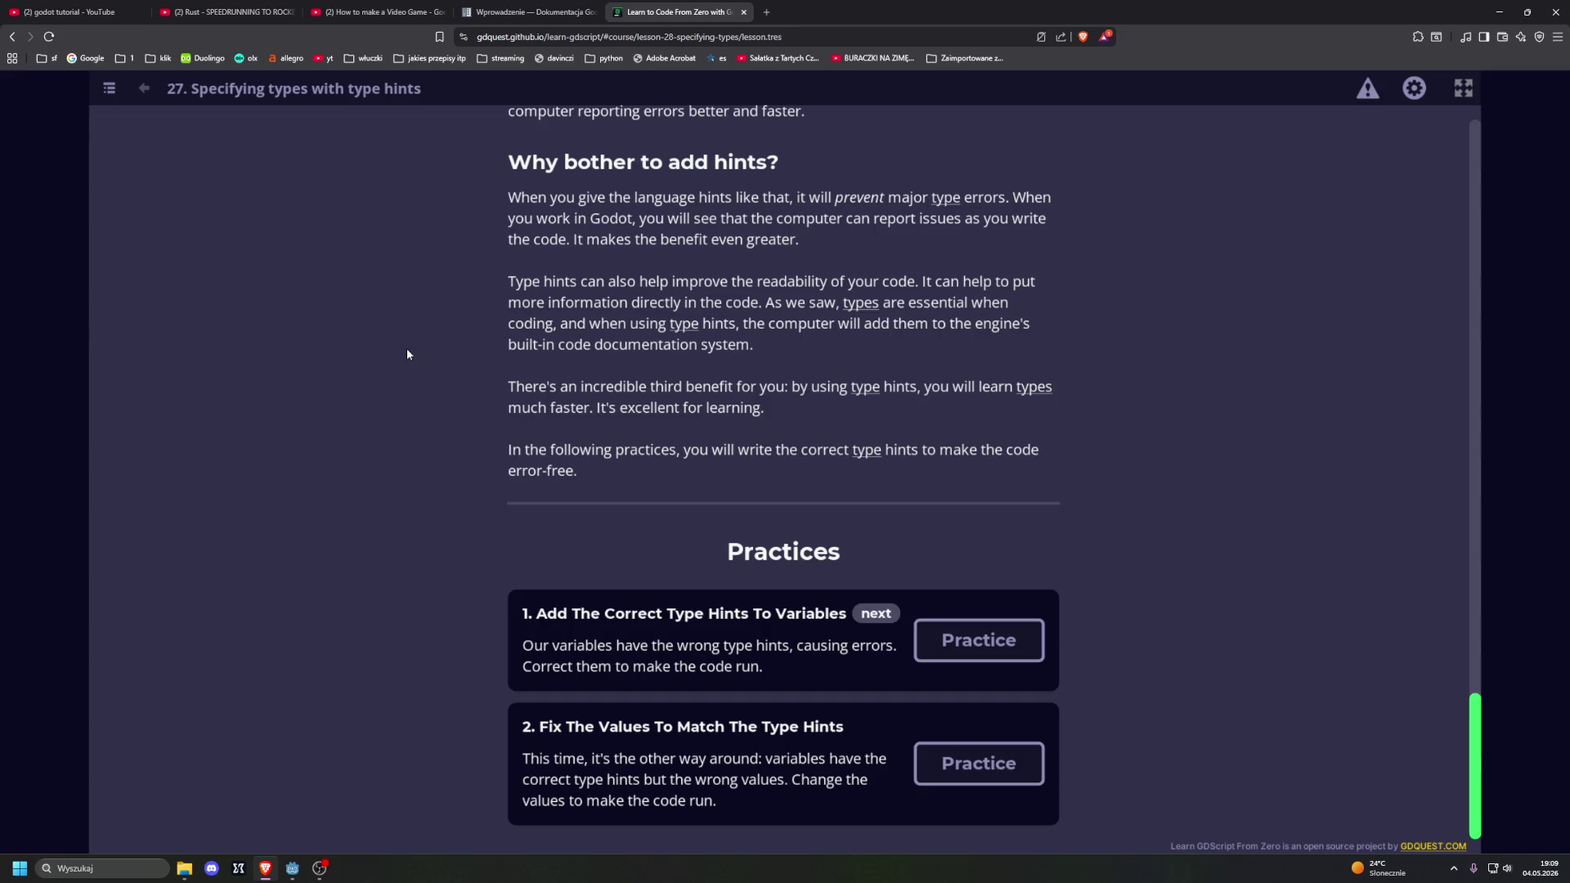
{"action": "left_click", "coordinate": [978, 639]}
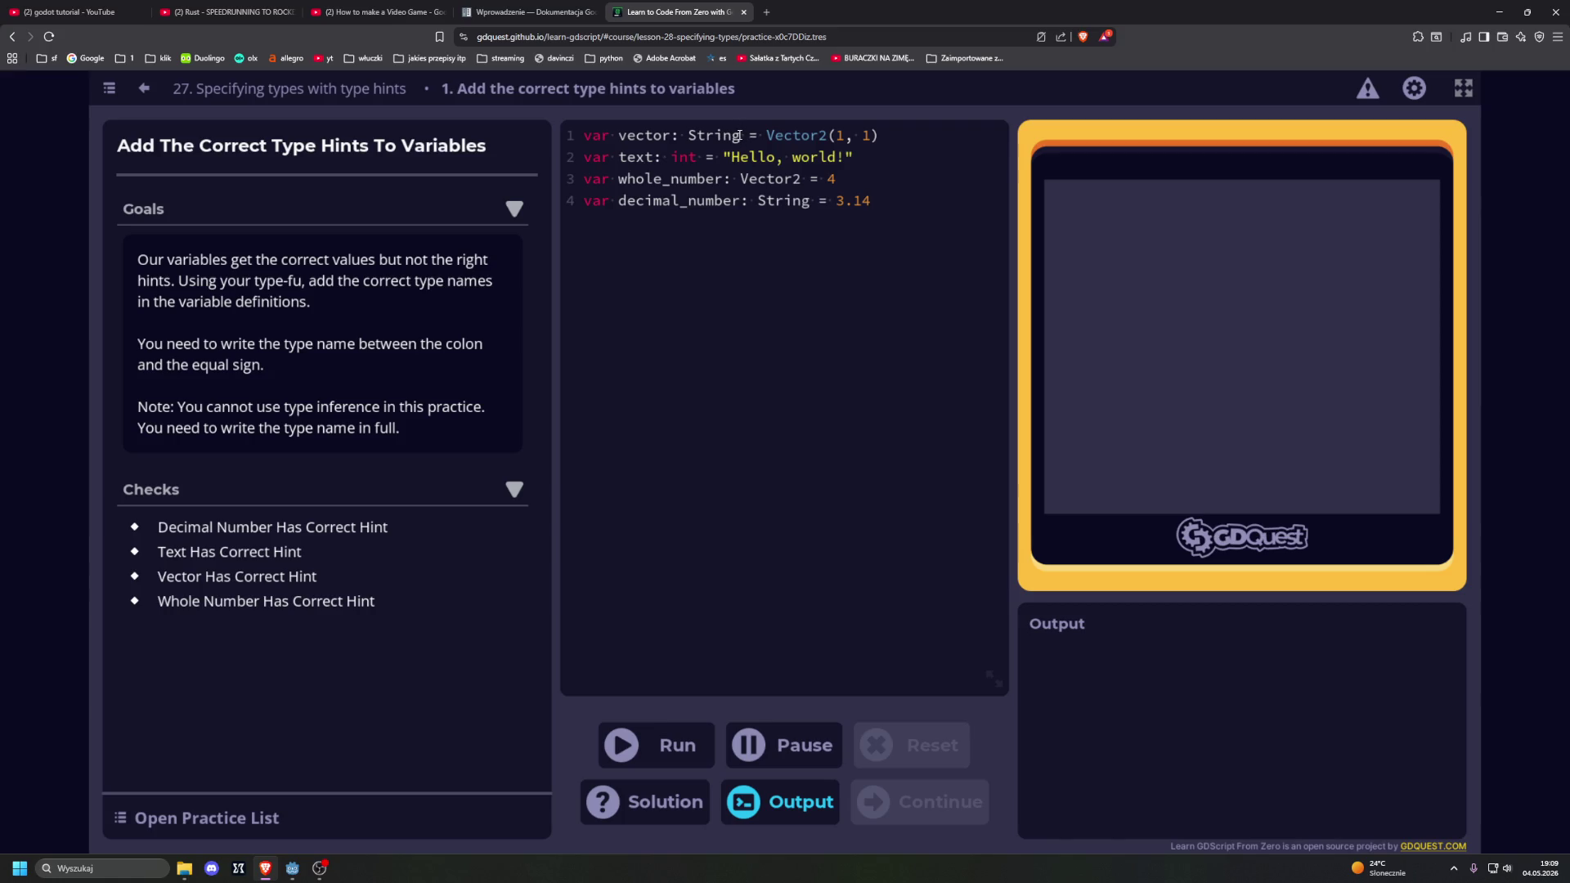
Step: Replace the type hints on lines 1 and 2 with Vector2 and str
{"action": "left_click_drag", "start_coordinate": [740, 135], "coordinate": [688, 135]}
{"action": "type", "text": "Vector2"}
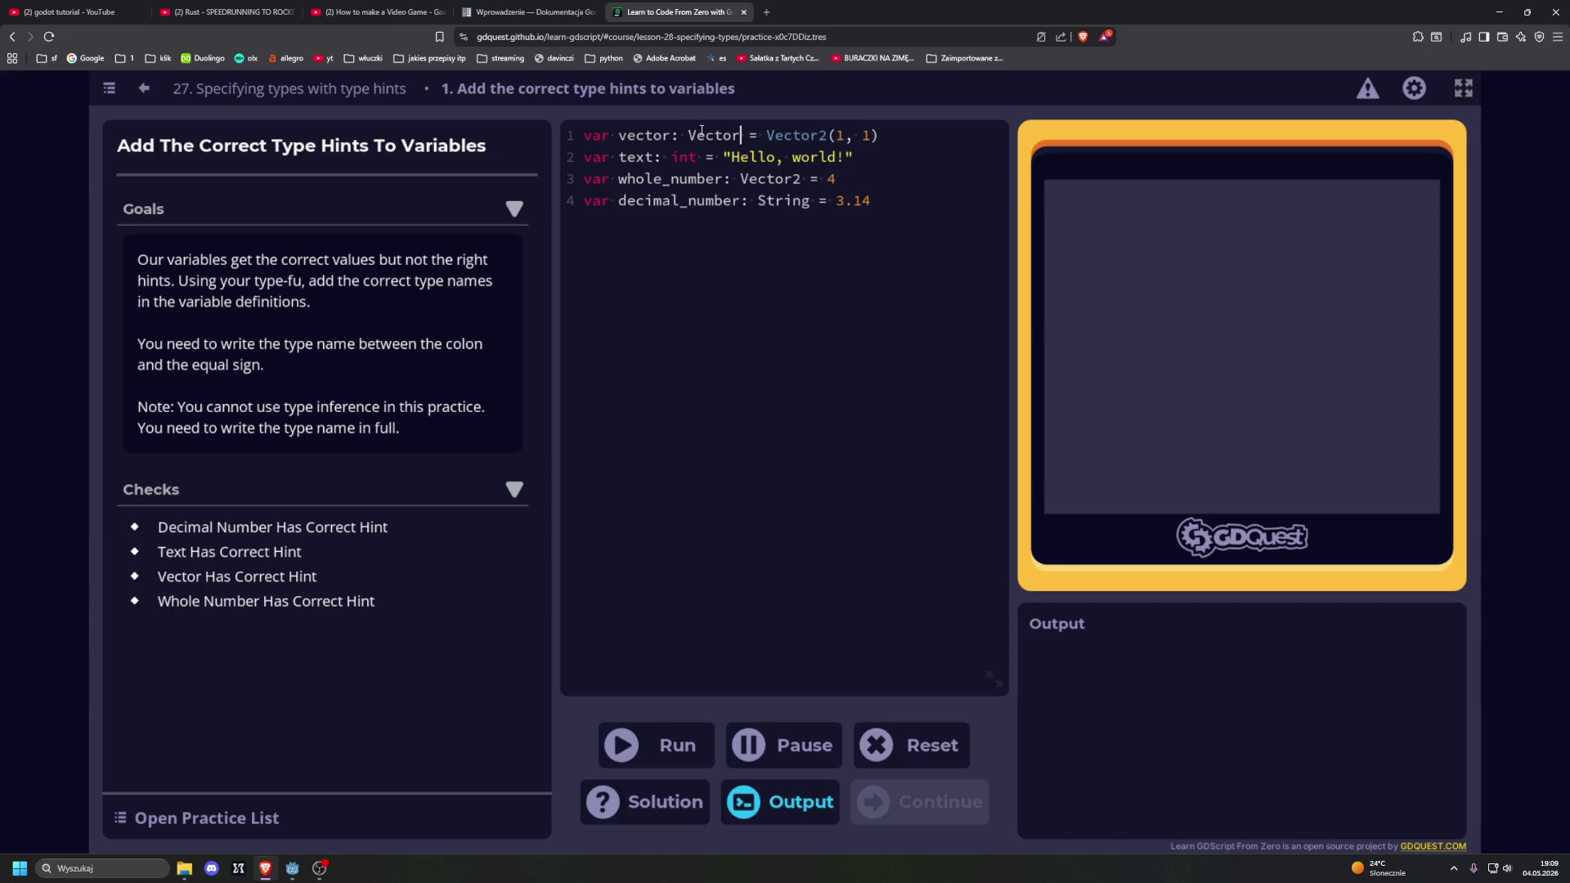
{"action": "left_click_drag", "start_coordinate": [697, 157], "coordinate": [673, 157]}
{"action": "type", "text": "str"}
Step: Change the line 3 and line 4 hints to int and float, then run the code
{"action": "left_click_drag", "start_coordinate": [801, 180], "coordinate": [742, 179]}
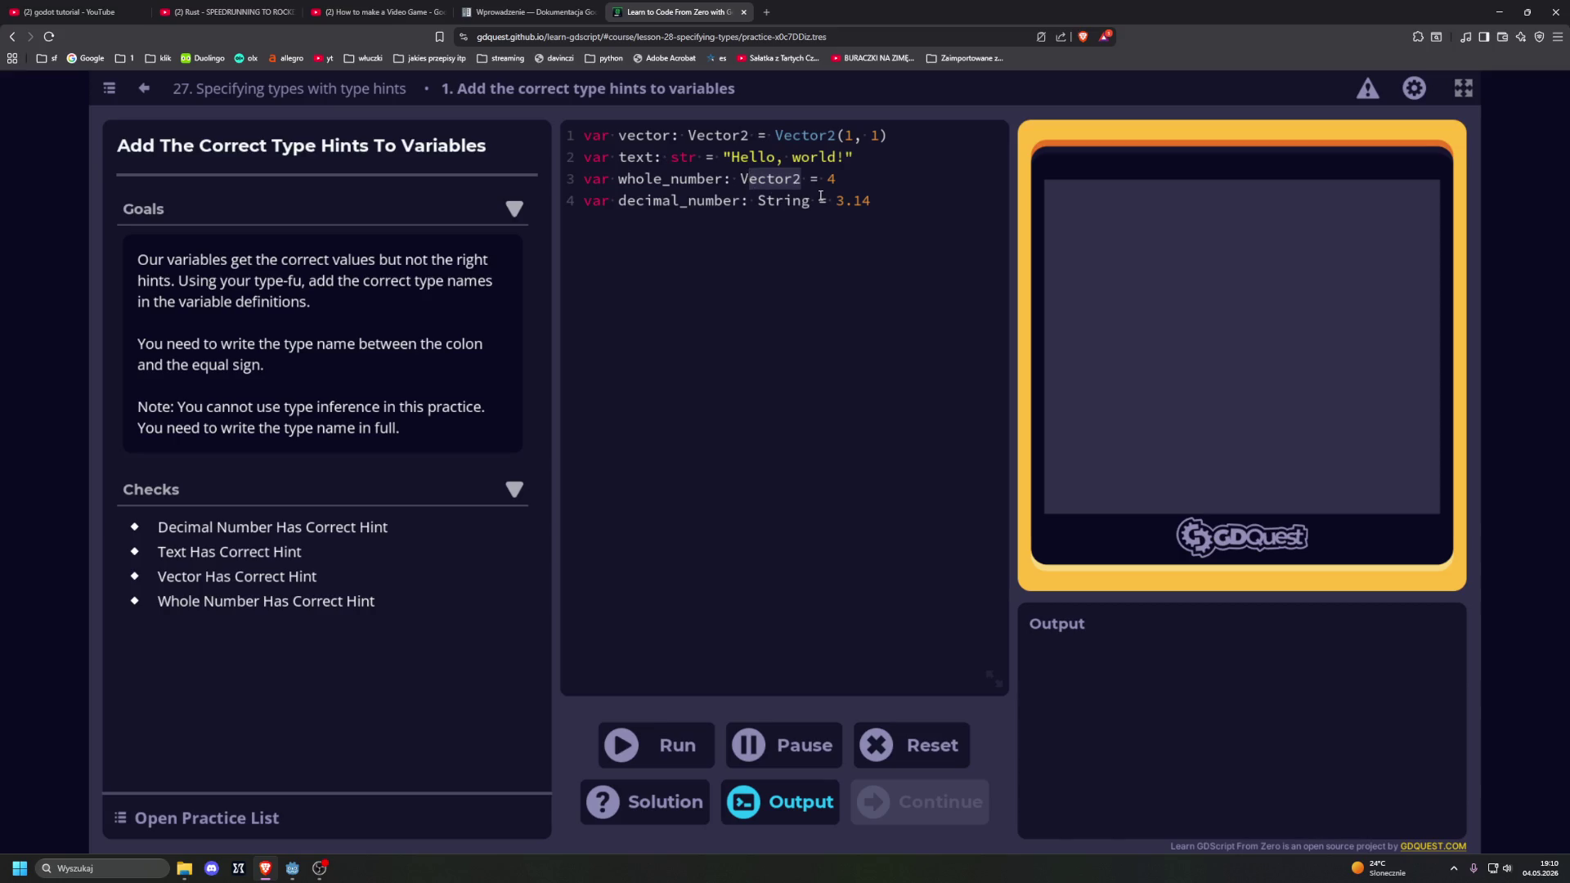
{"action": "key", "text": "BackSpace"}
{"action": "type", "text": "int"}
{"action": "left_click", "coordinate": [811, 202]}
{"action": "key", "text": "BackSpace"}
{"action": "key", "text": "BackSpace"}
{"action": "key", "text": "BackSpace"}
{"action": "type", "text": "floats"}
{"action": "key", "text": "BackSpace"}
{"action": "key", "text": "BackSpace"}
{"action": "type", "text": "t"}
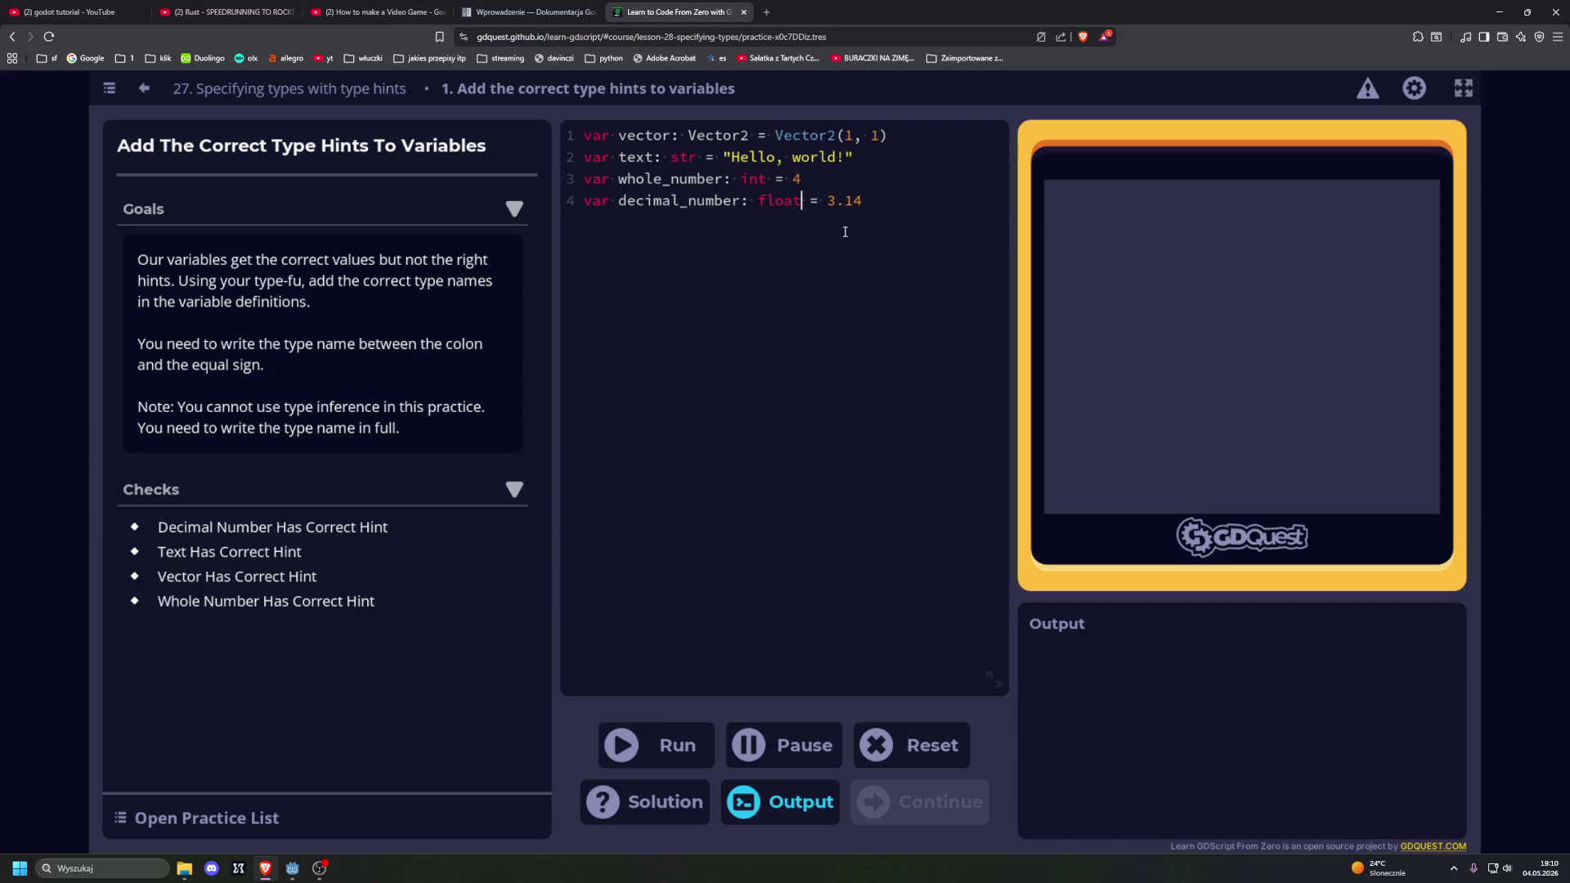
{"action": "left_click", "coordinate": [665, 744]}
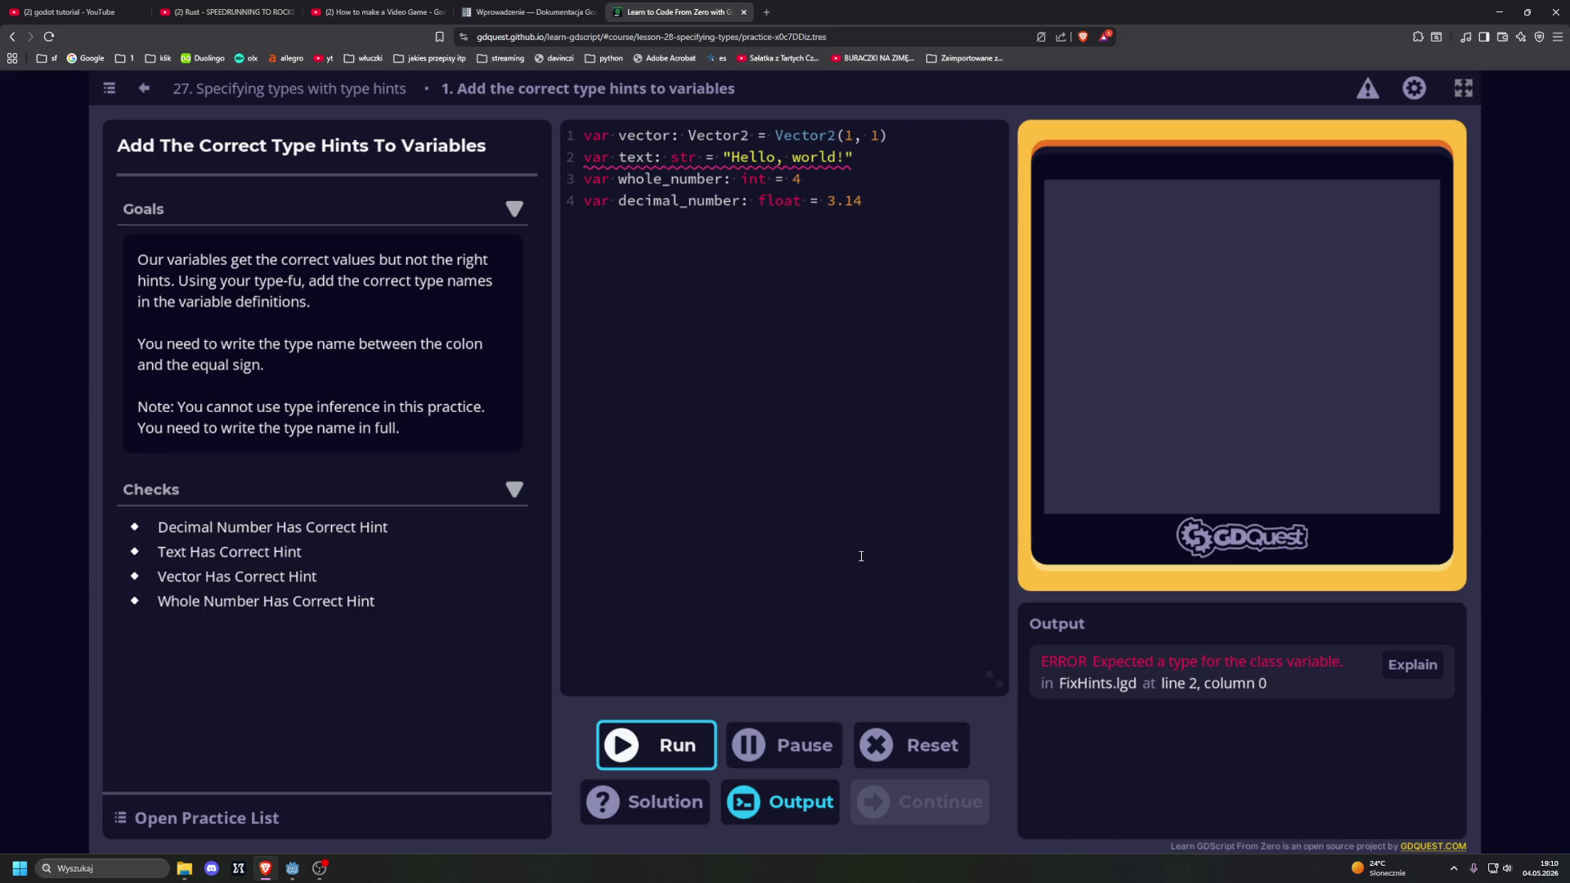
Step: Change line 2's str hint to String and rerun so all four checks pass
{"action": "mouse_move", "coordinate": [738, 168]}
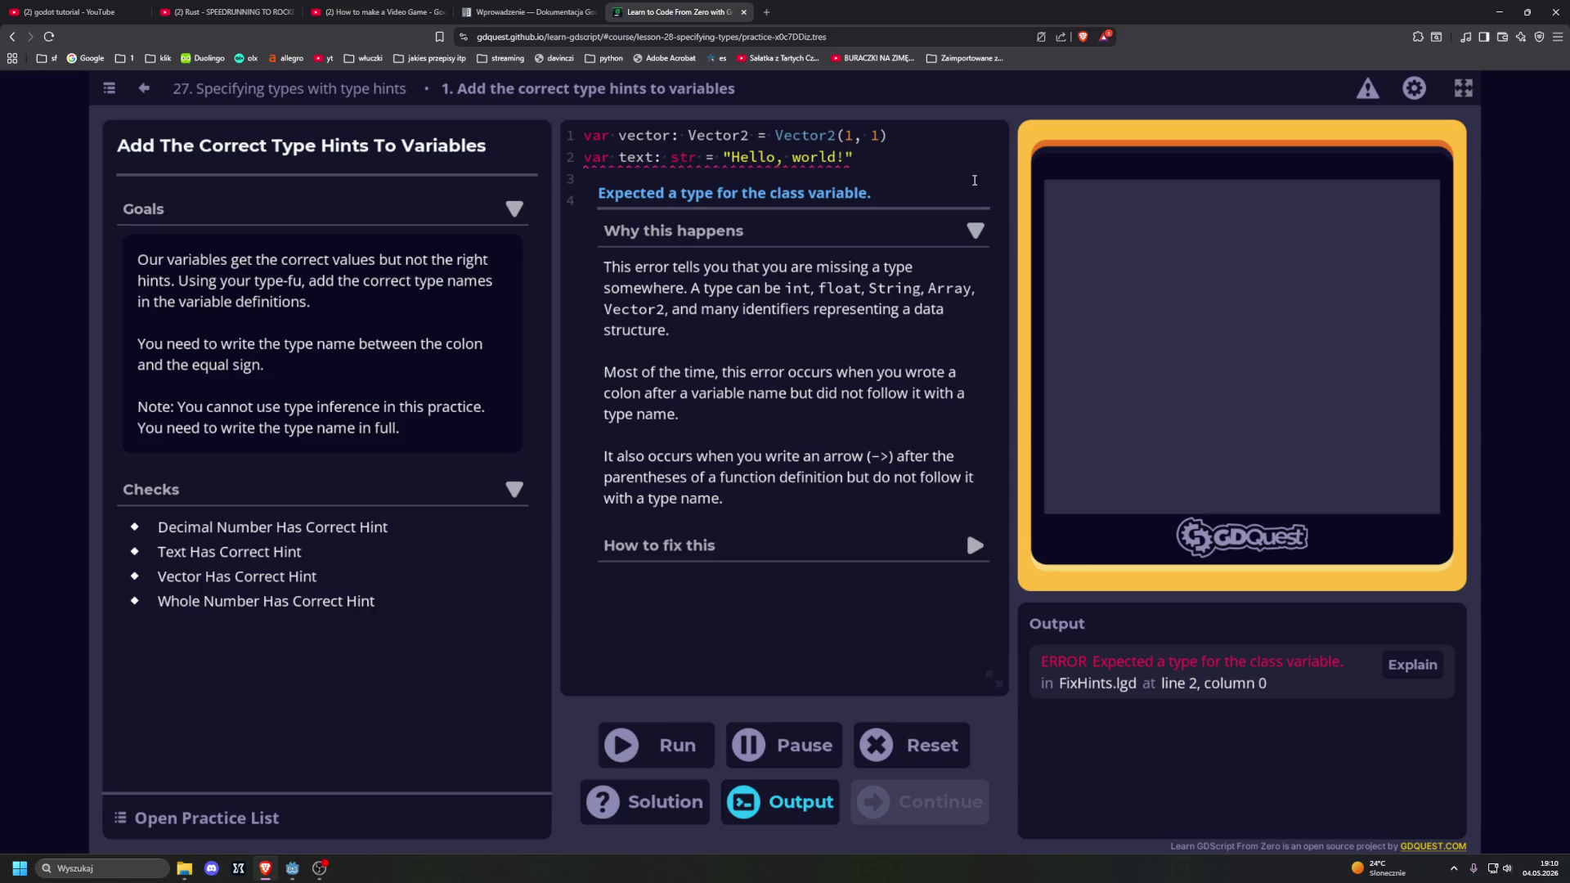
{"action": "key", "text": "BackSpace"}
{"action": "key", "text": "BackSpace"}
{"action": "key", "text": "BackSpace"}
{"action": "type", "text": "String"}
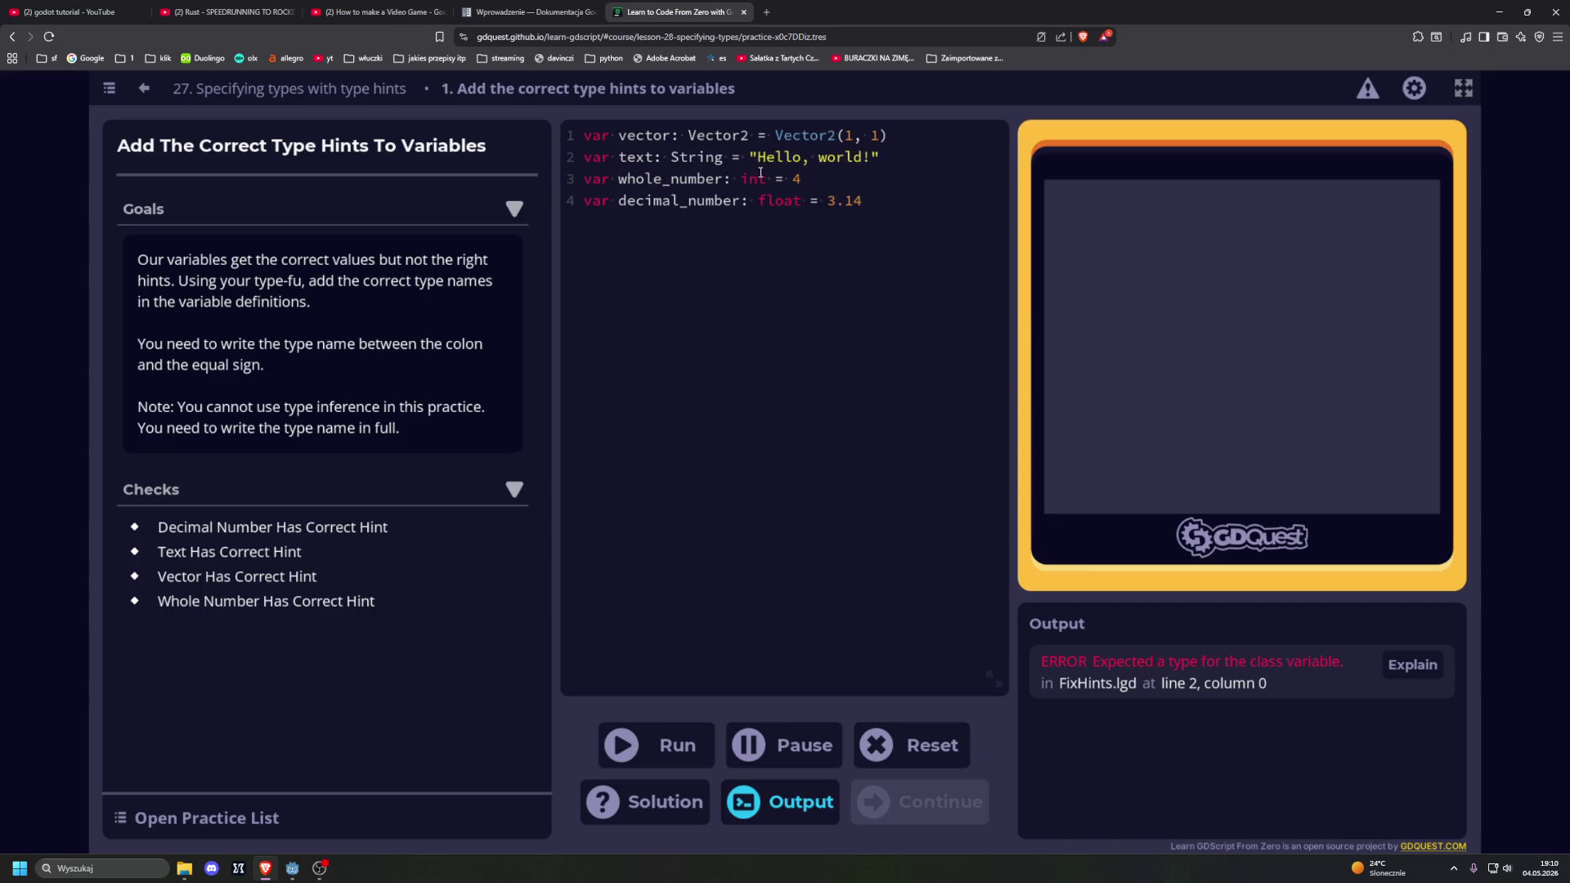
{"action": "key", "text": "F5"}
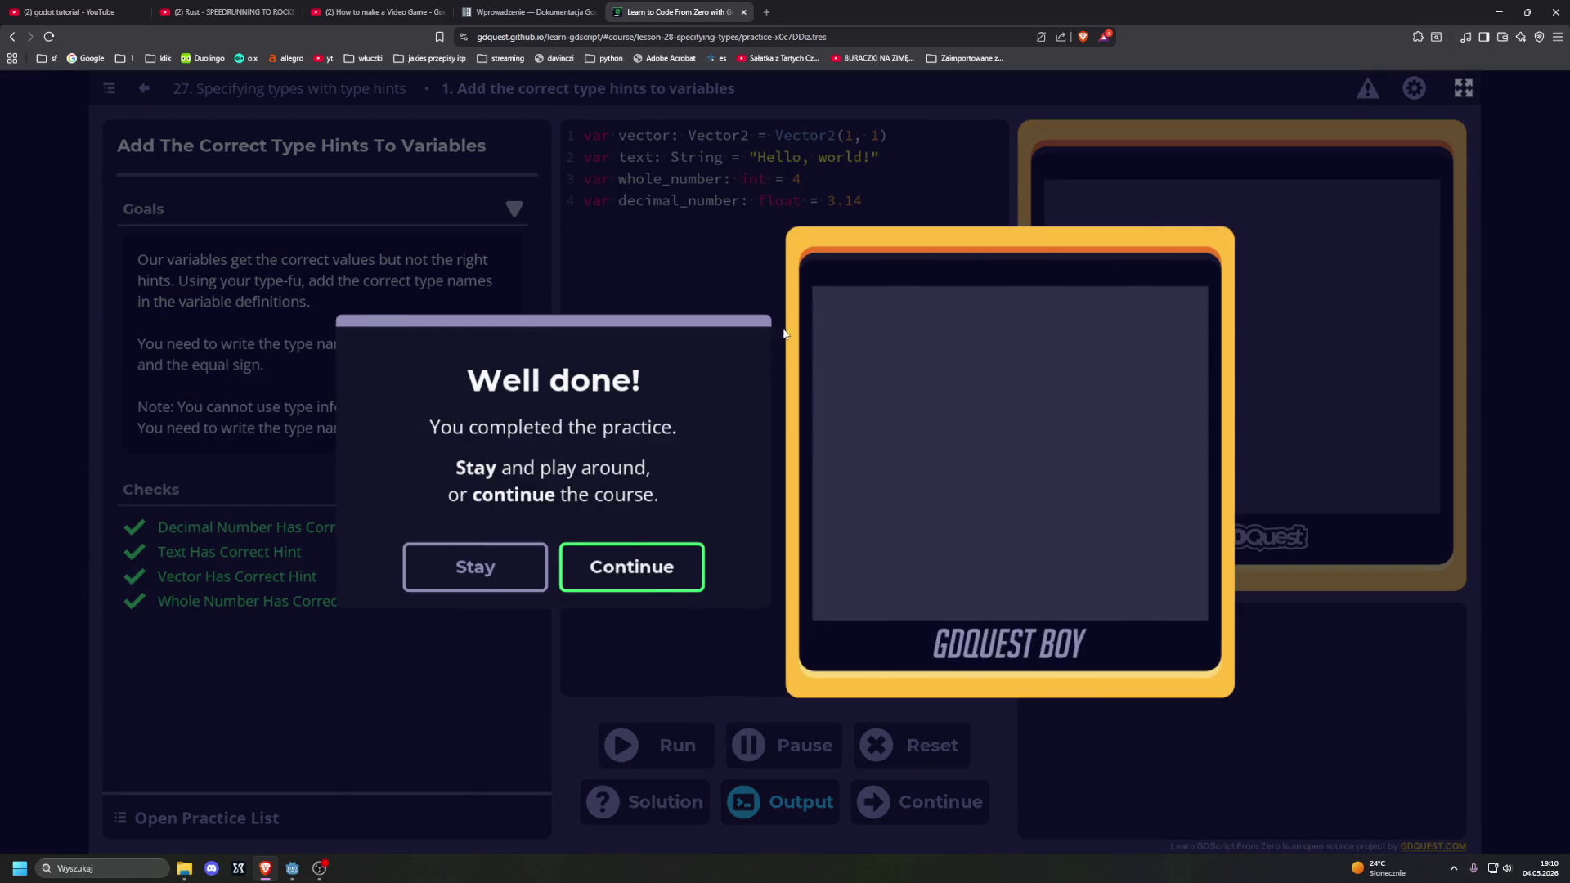
{"action": "left_click", "coordinate": [679, 564]}
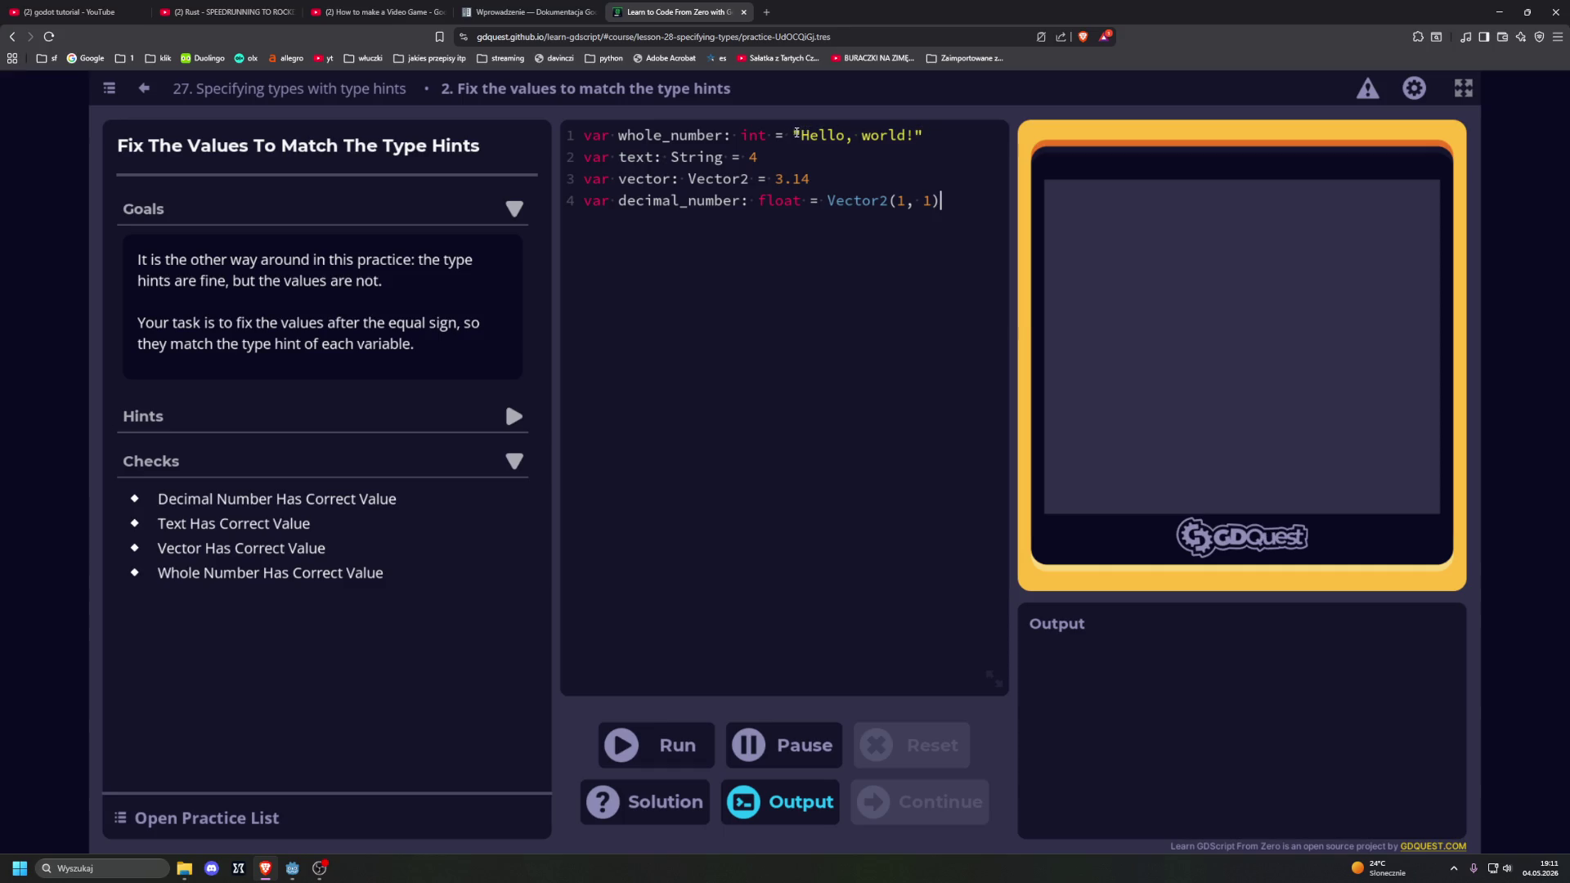
Step: Set line 1's value to 4 and line 2's value to "yo"
{"action": "left_click_drag", "start_coordinate": [796, 133], "coordinate": [956, 133]}
{"action": "type", "text": "4"}
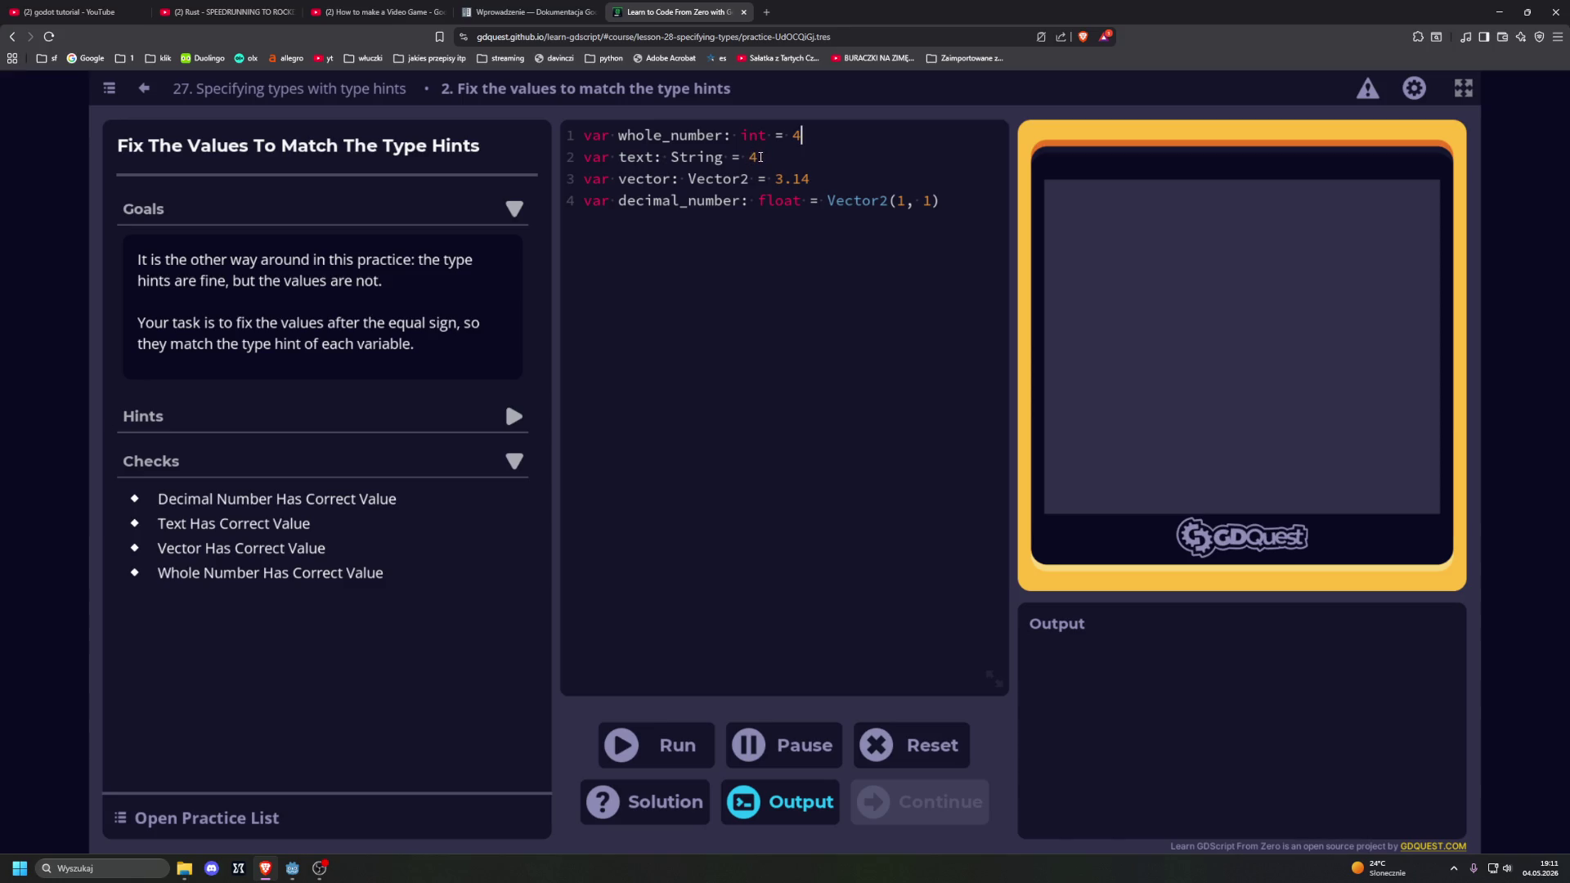
{"action": "double_click", "coordinate": [752, 159]}
{"action": "type", "text": "\"yo\""}
Step: Make line 3 Vector2(1, 1) and line 4 1.1, then run so all checks pass
{"action": "left_click", "coordinate": [803, 180]}
{"action": "left_click_drag", "start_coordinate": [826, 209], "coordinate": [940, 207]}
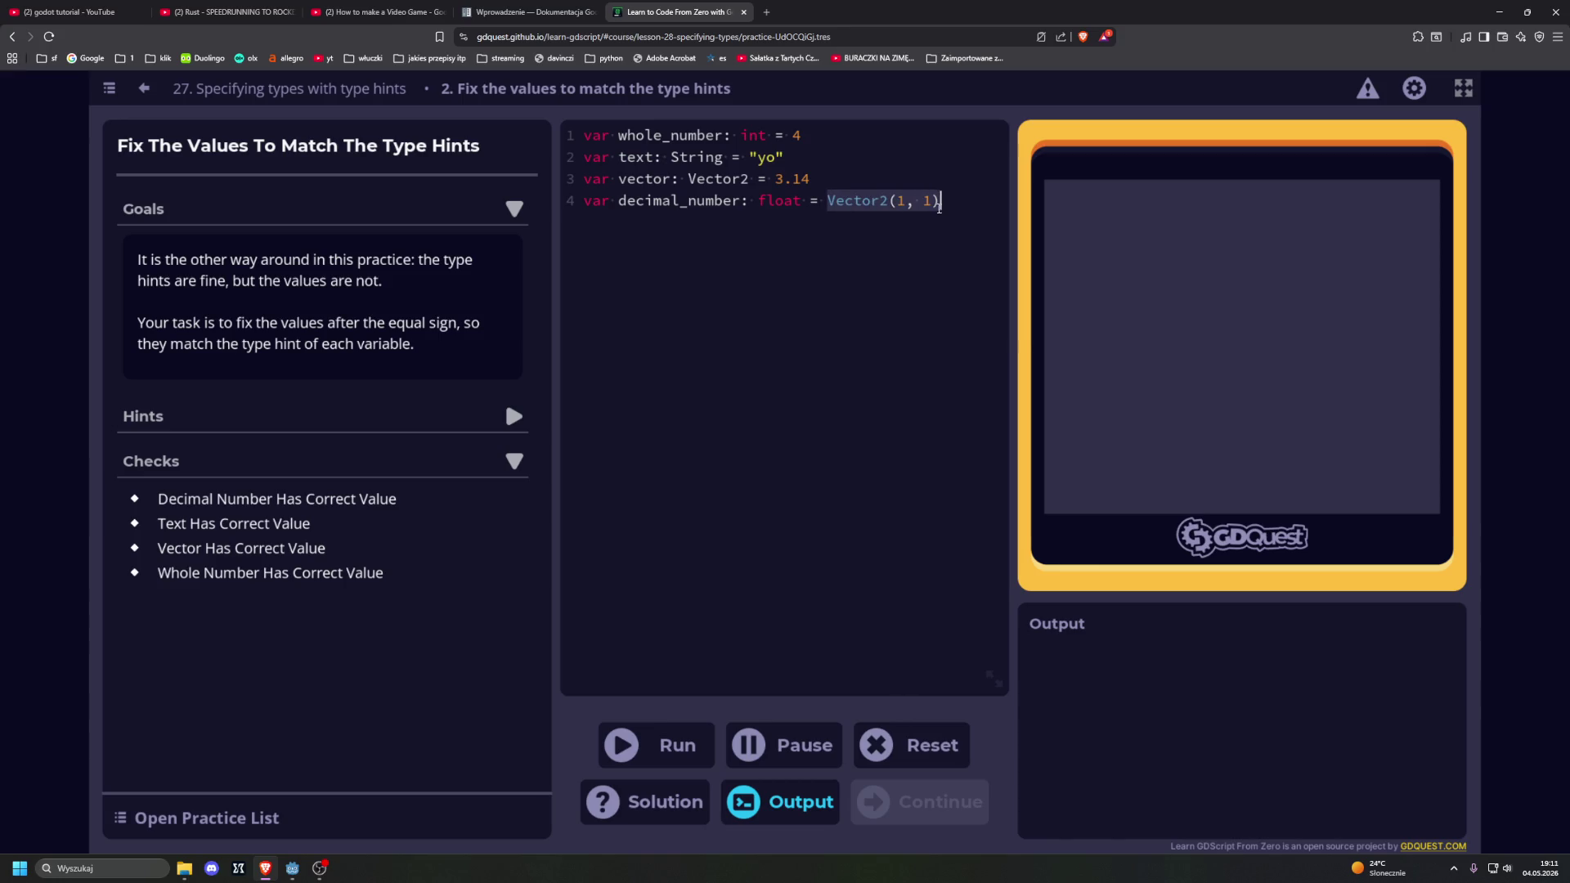
{"action": "key", "text": "ctrl+c"}
{"action": "left_click", "coordinate": [805, 180]}
{"action": "key", "text": "BackSpace"}
{"action": "key", "text": "BackSpace"}
{"action": "key", "text": "BackSpace"}
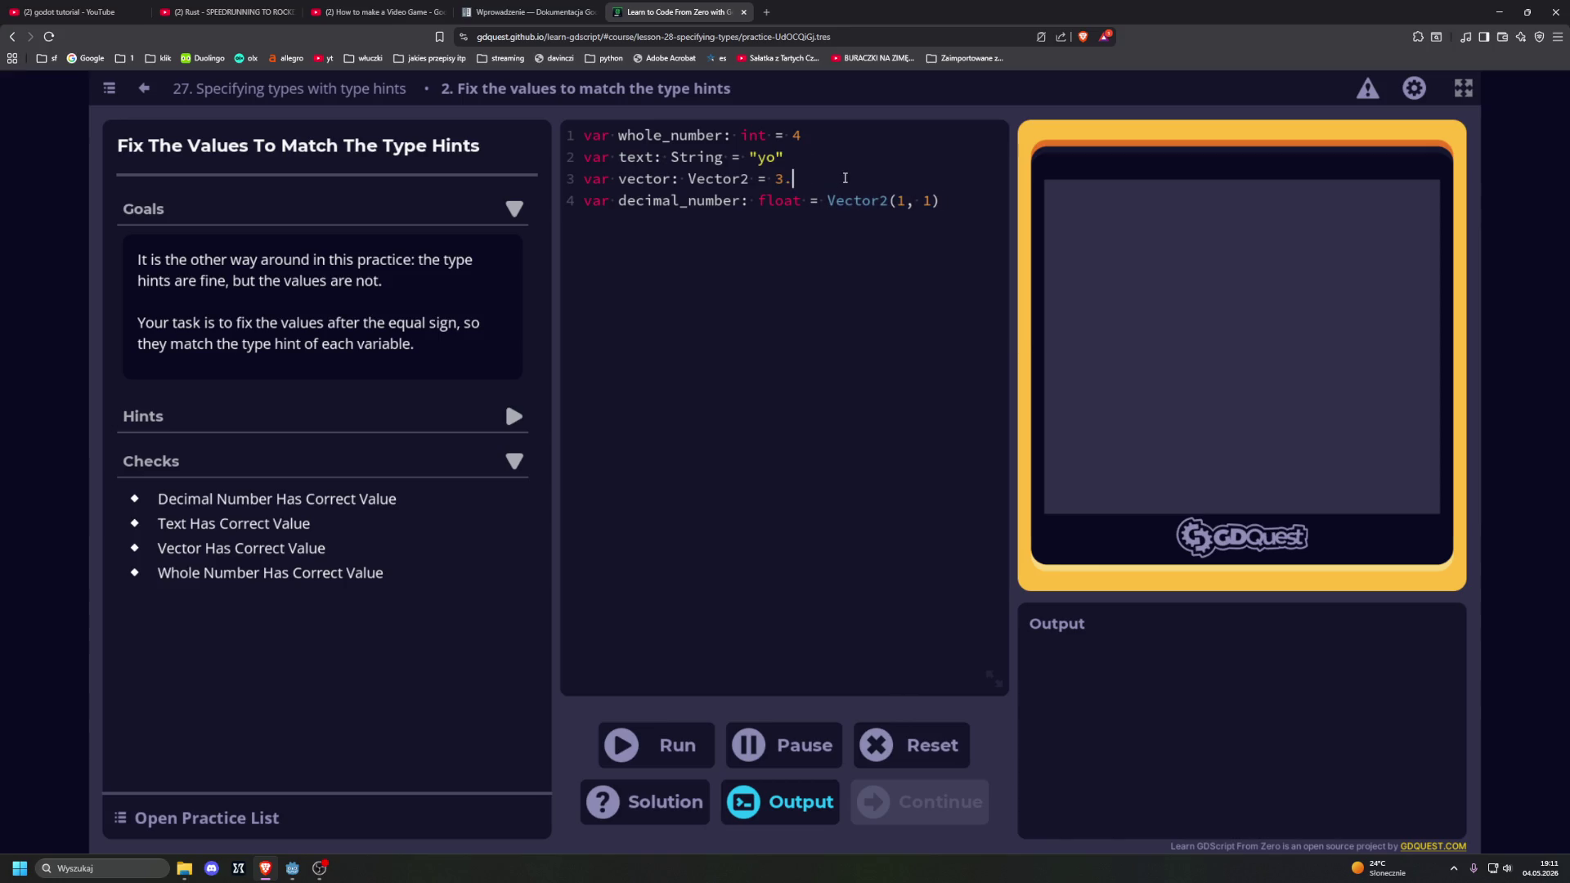
{"action": "key", "text": "ctrl+v"}
{"action": "left_click", "coordinate": [934, 206]}
{"action": "key", "text": "Delete"}
{"action": "left_click", "coordinate": [904, 203]}
{"action": "key", "text": "BackSpace"}
{"action": "key", "text": "BackSpace"}
{"action": "key", "text": "BackSpace"}
{"action": "key", "text": "F5"}
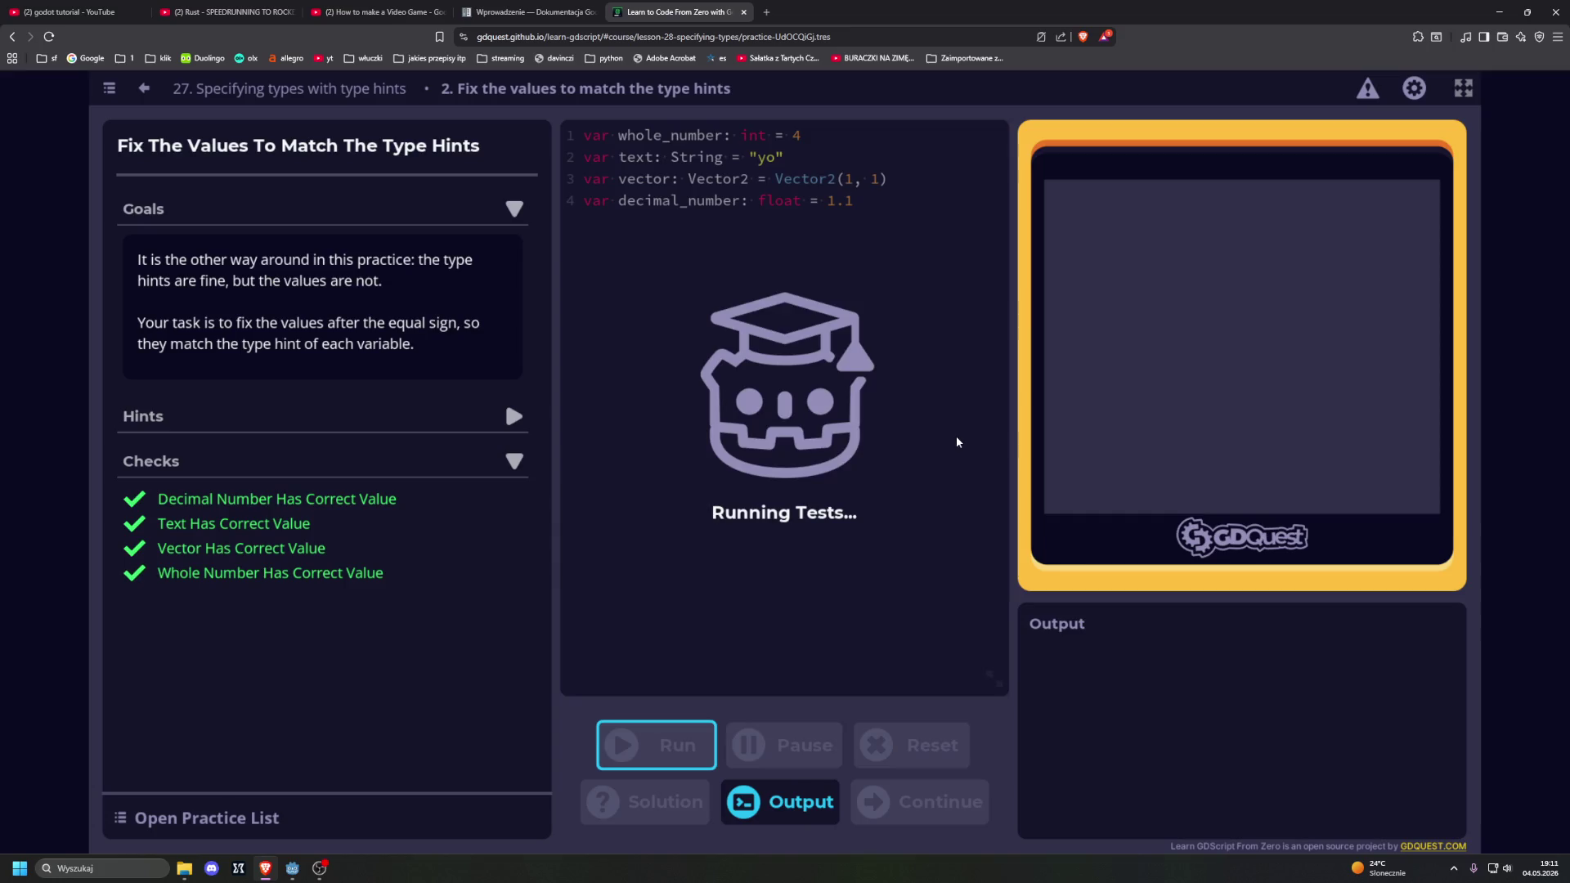
{"action": "left_click", "coordinate": [697, 547]}
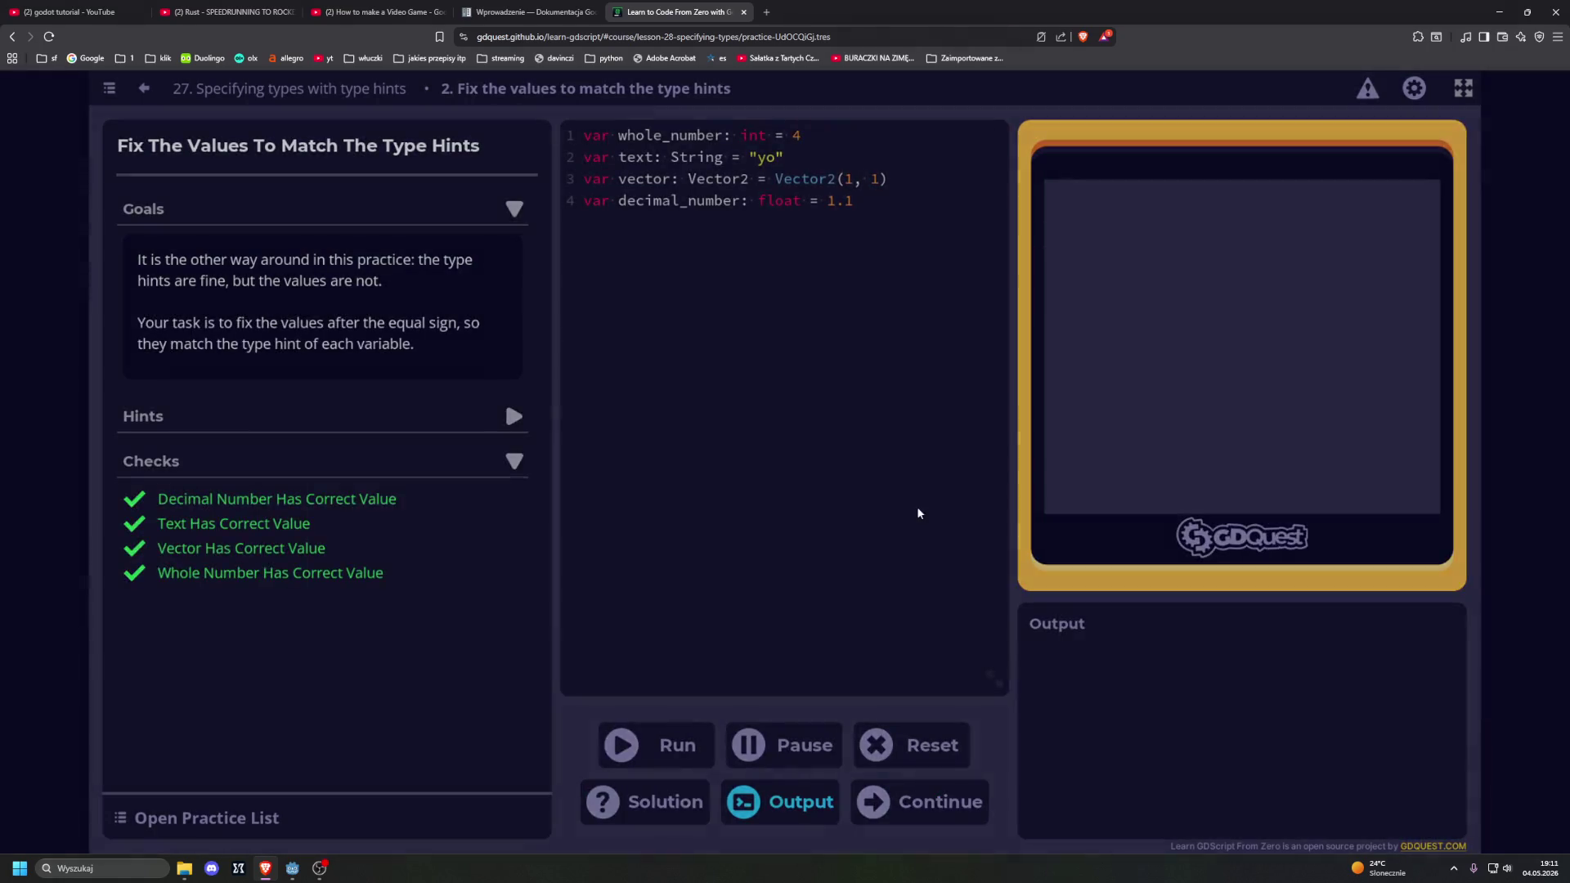
Step: Complete lesson 27 to reach 'You made it!' and open the GDQuest courses page
{"action": "left_click", "coordinate": [876, 546]}
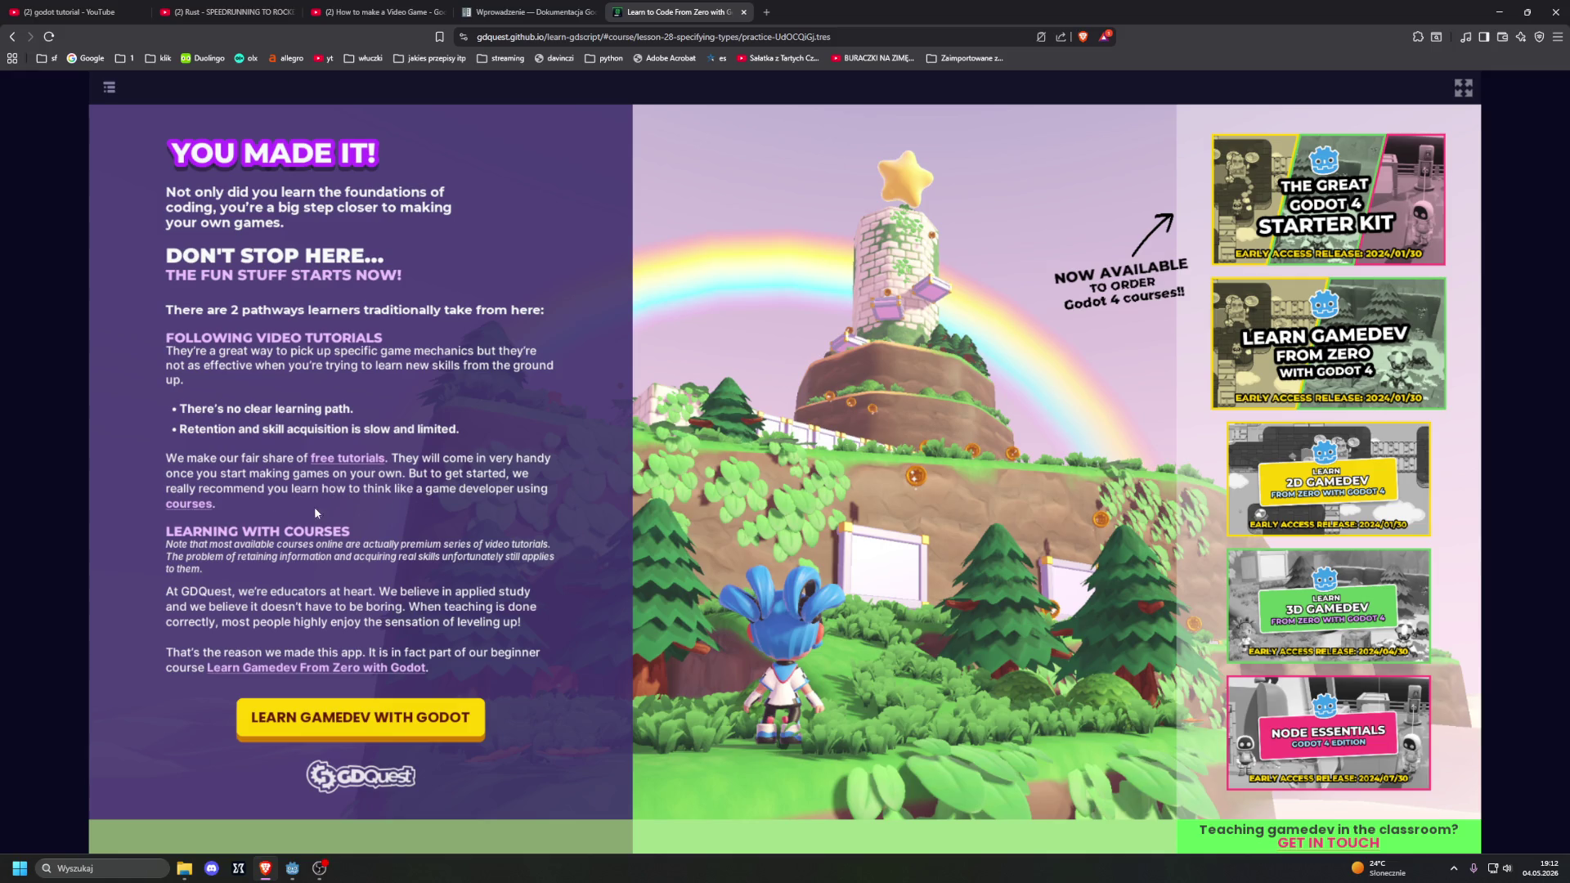
{"action": "left_click", "coordinate": [201, 505]}
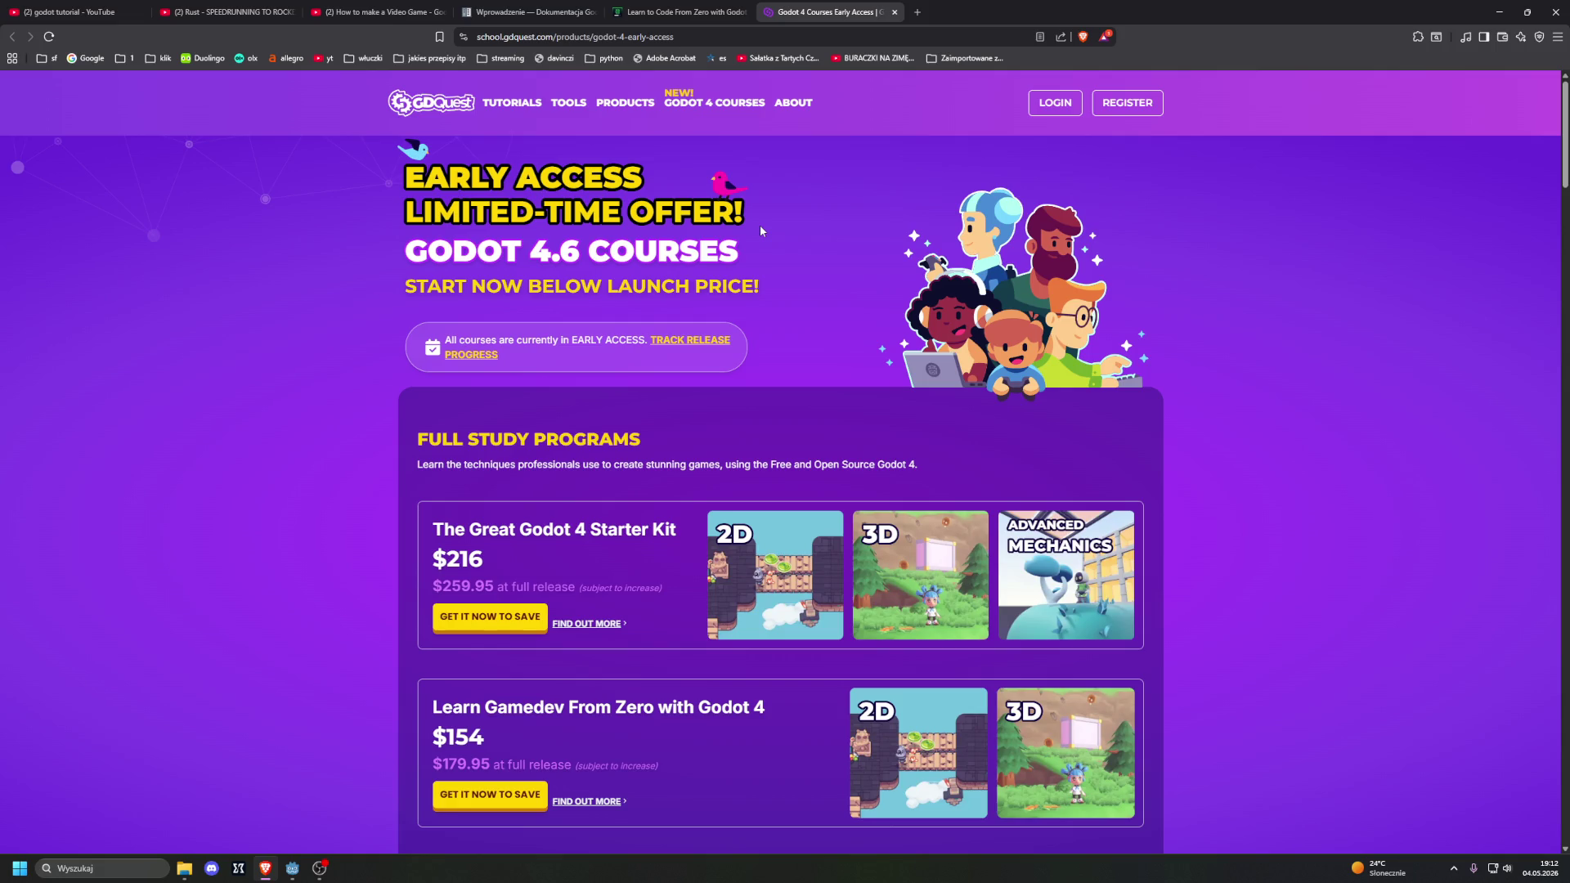
Step: Browse the Godot 4 early-access courses and the Learn Gamedev with Godot offer page
{"action": "scroll", "coordinate": [760, 230], "scroll_direction": "down", "scroll_amount": 3}
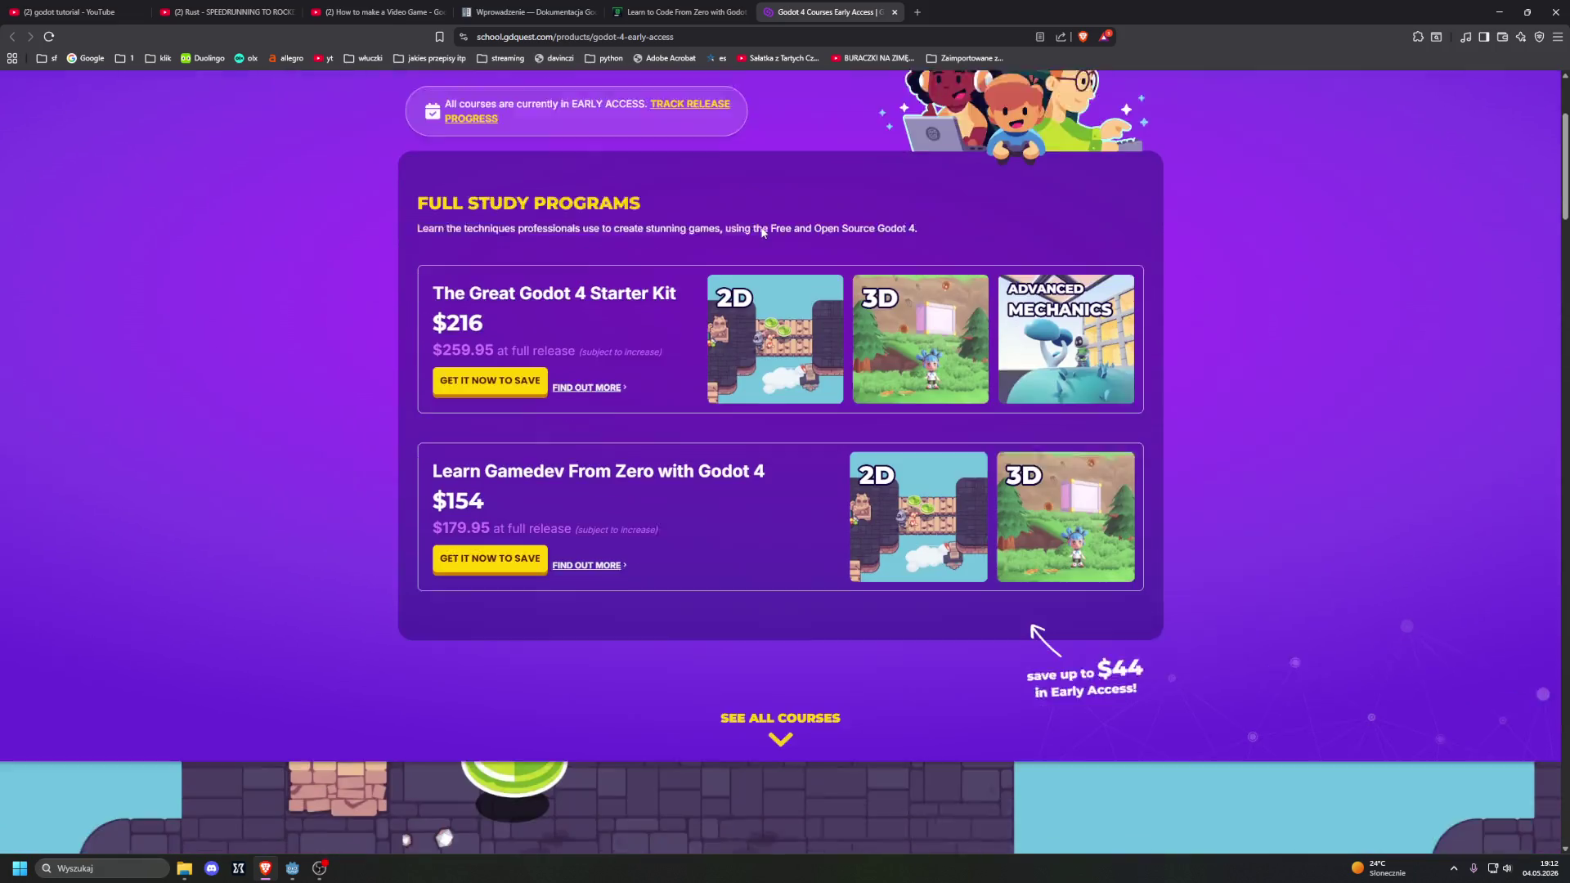
{"action": "scroll", "coordinate": [818, 188], "scroll_direction": "up", "scroll_amount": 3}
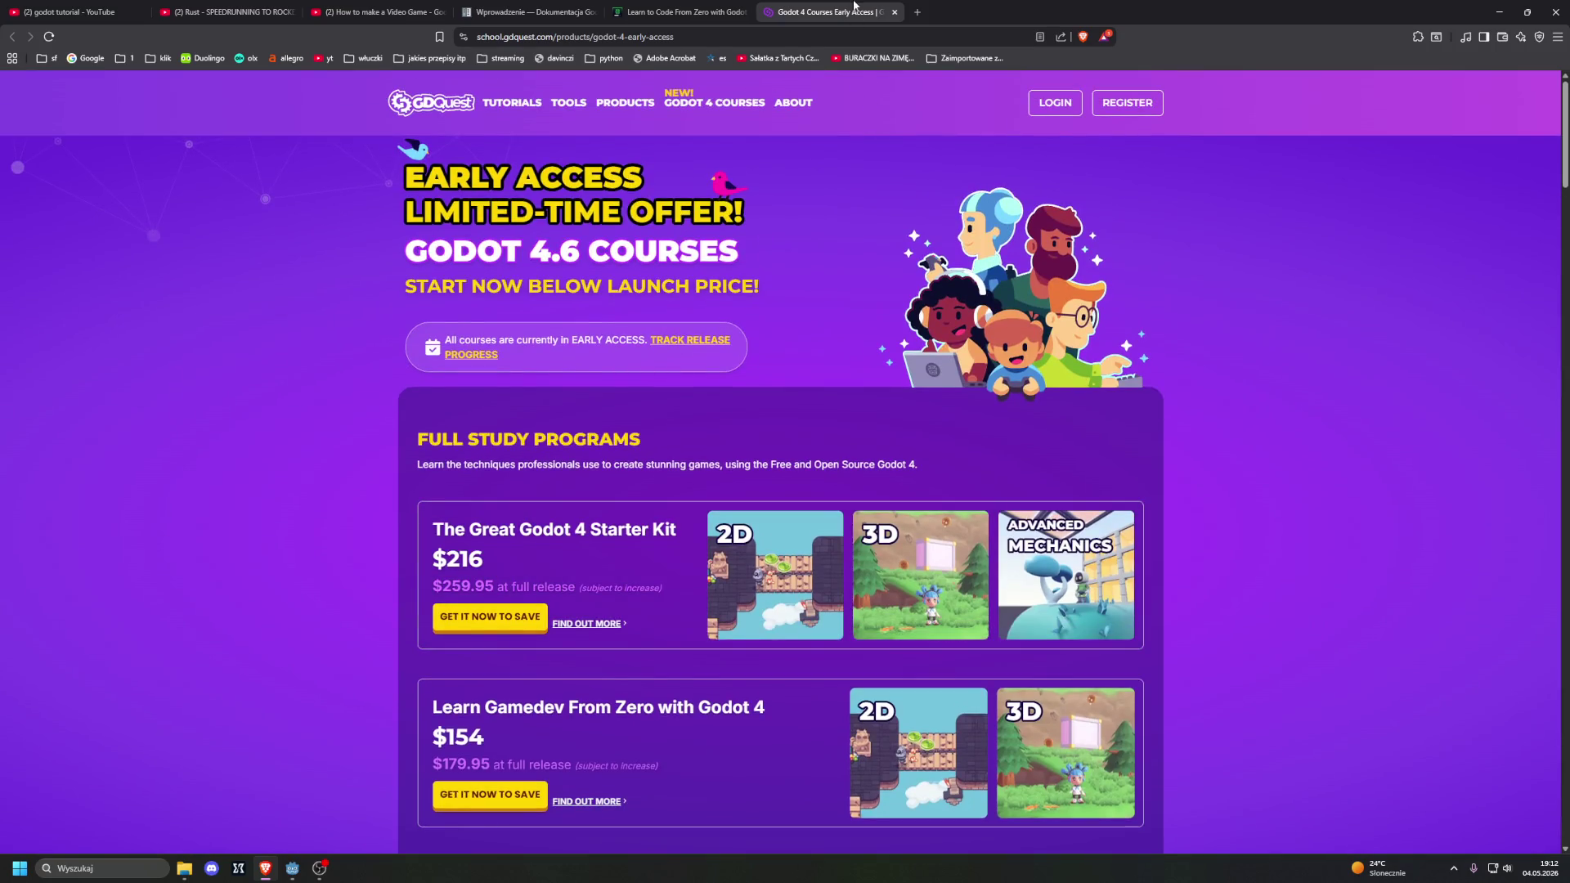
{"action": "left_click", "coordinate": [895, 12]}
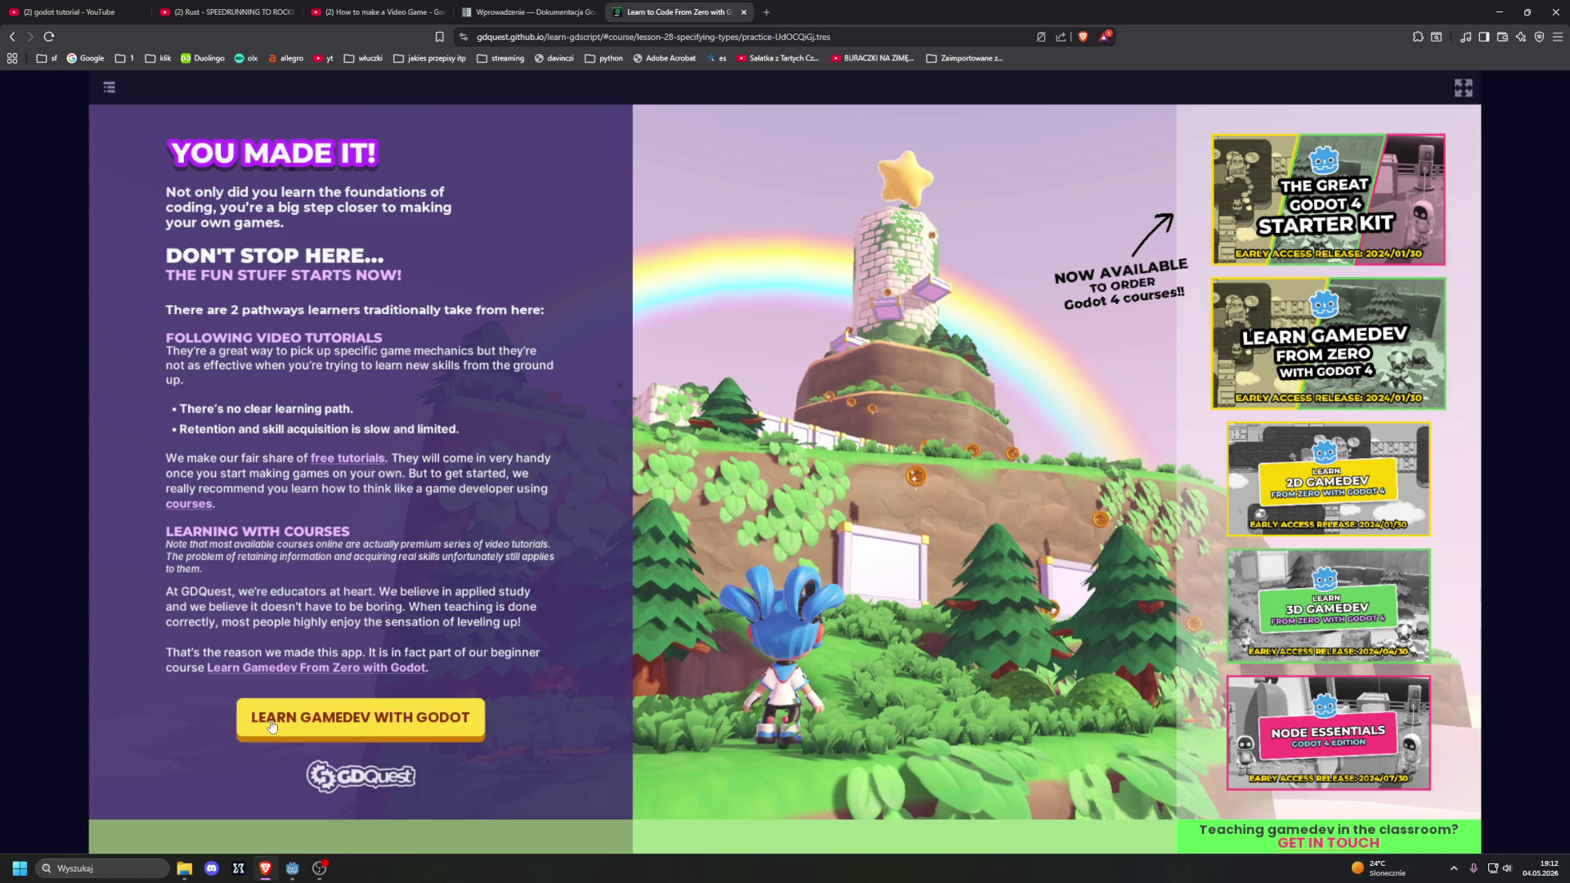
{"action": "left_click", "coordinate": [272, 719]}
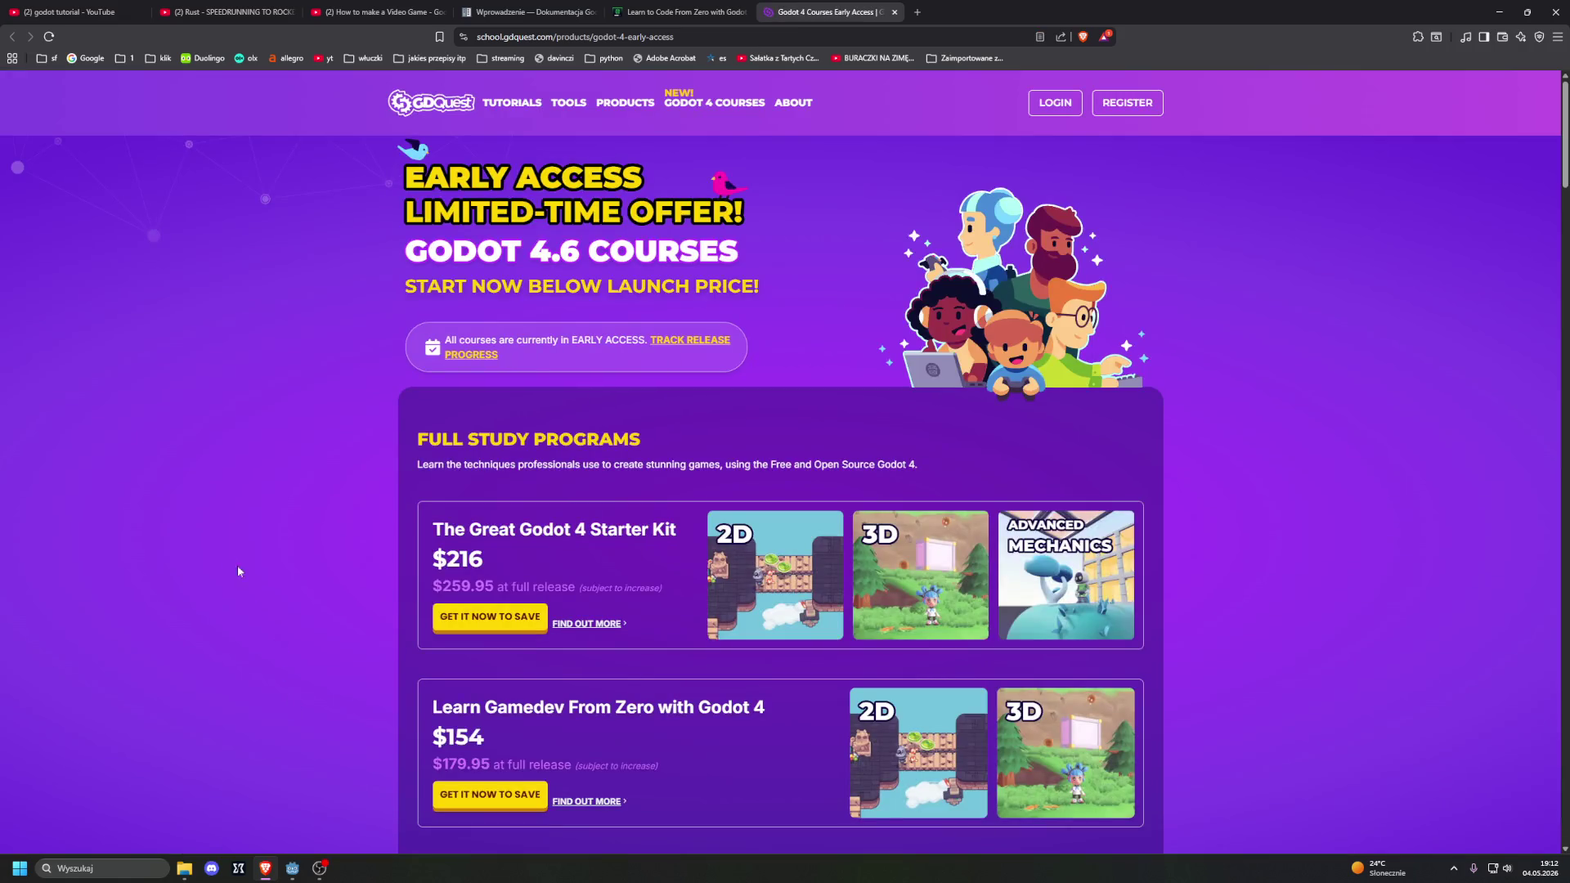
{"action": "scroll", "coordinate": [242, 564], "scroll_direction": "down", "scroll_amount": 5}
{"action": "scroll", "coordinate": [237, 549], "scroll_direction": "down", "scroll_amount": 7}
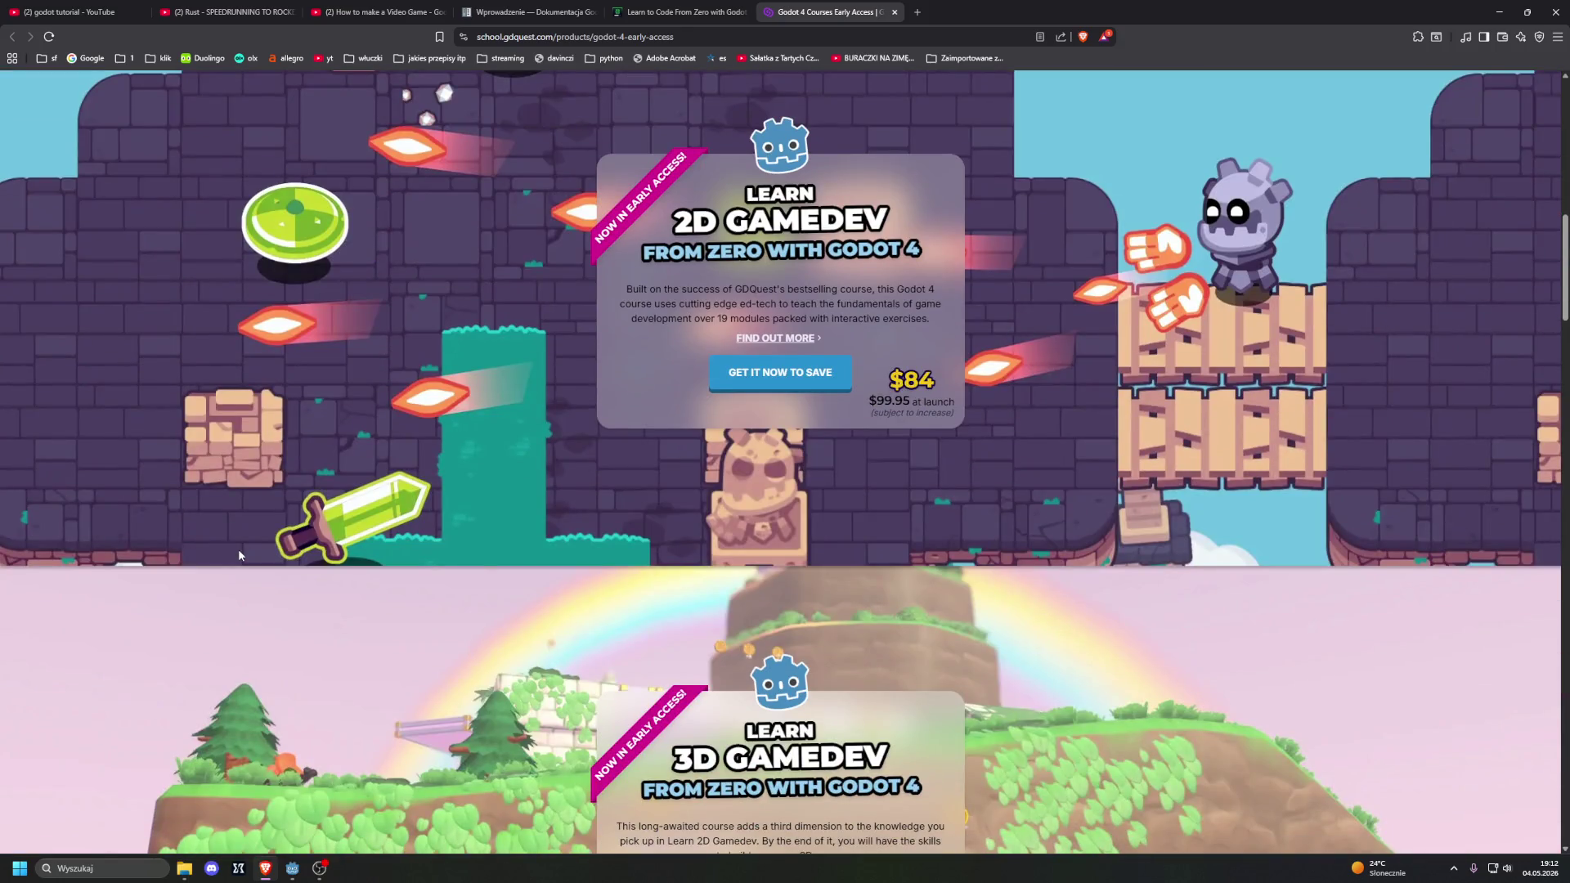
{"action": "scroll", "coordinate": [238, 555], "scroll_direction": "down", "scroll_amount": 15}
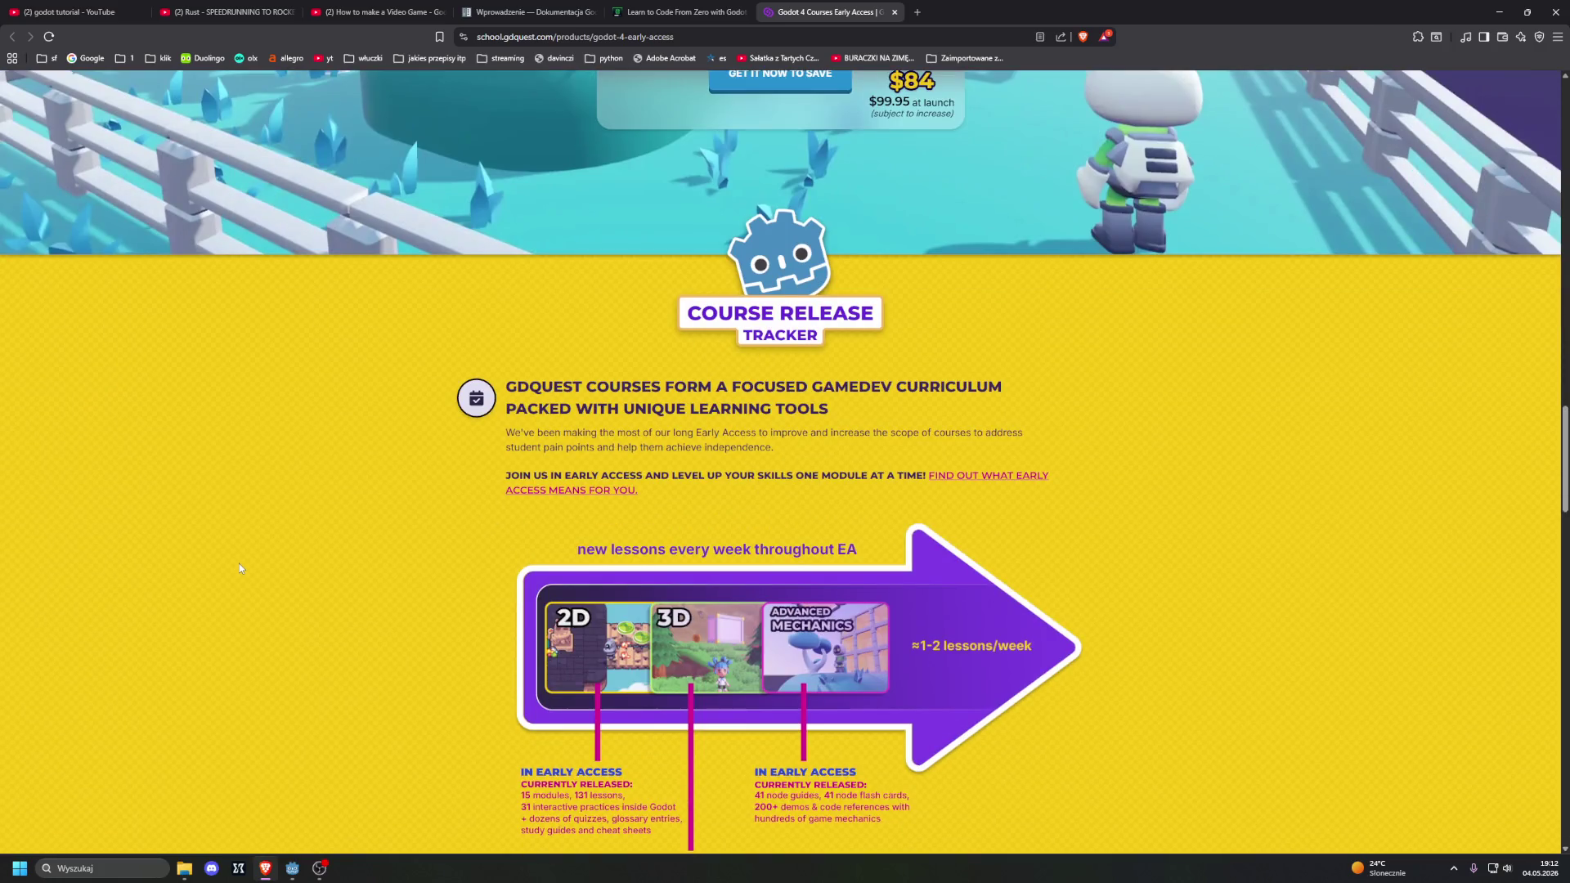
{"action": "scroll", "coordinate": [238, 568], "scroll_direction": "down", "scroll_amount": 18}
{"action": "scroll", "coordinate": [238, 570], "scroll_direction": "down", "scroll_amount": 12}
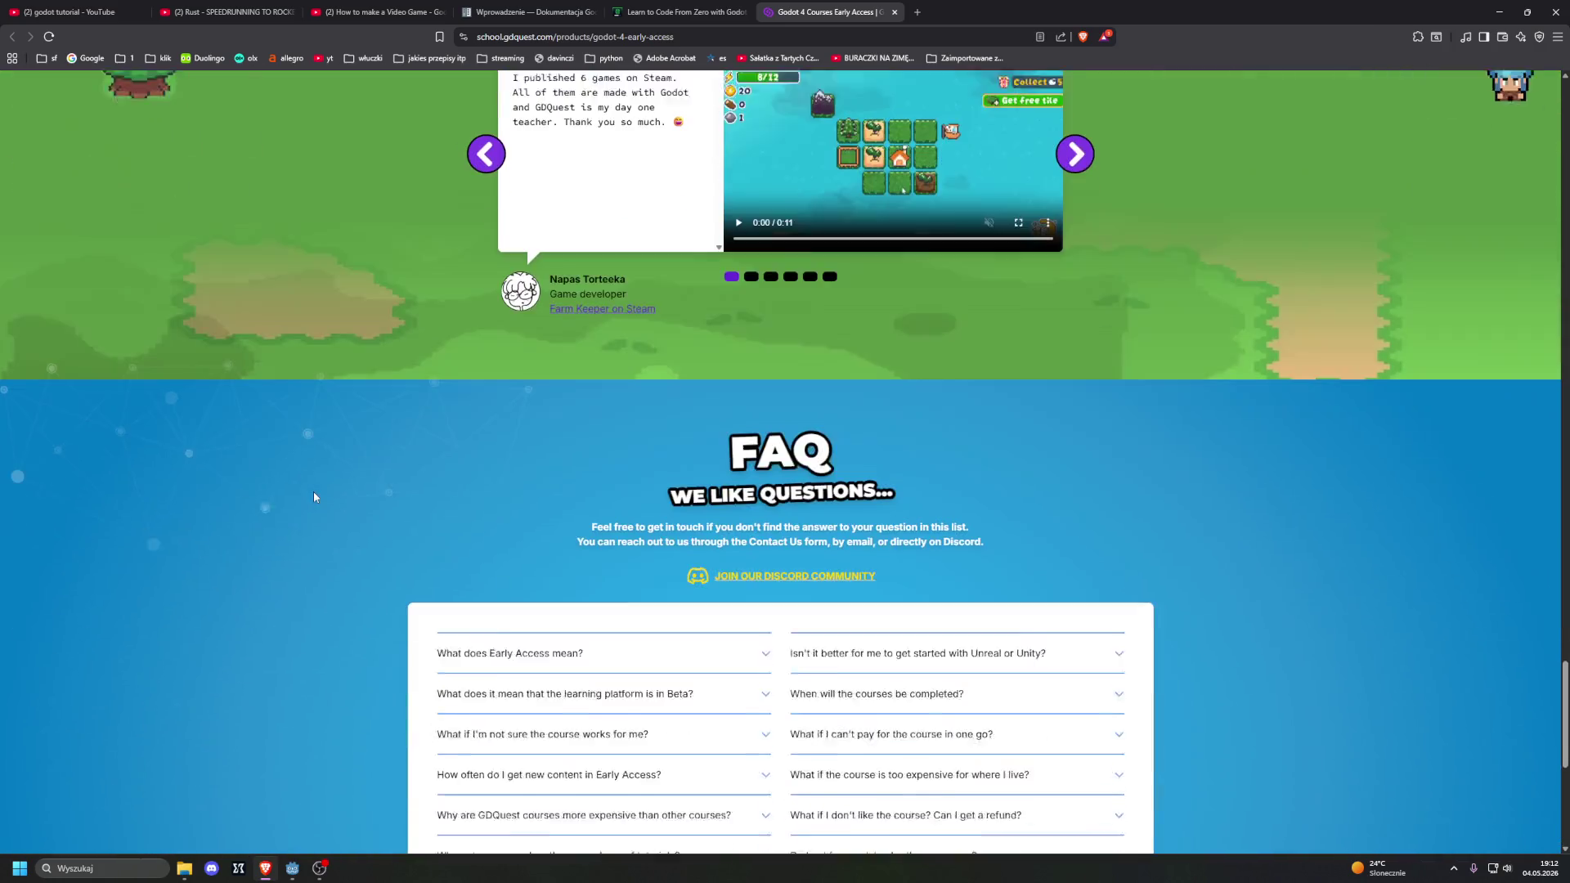
Step: Close the Godot 4 courses and finished lesson tabs and bring the Godot editor forward
{"action": "middle_click", "coordinate": [843, 5]}
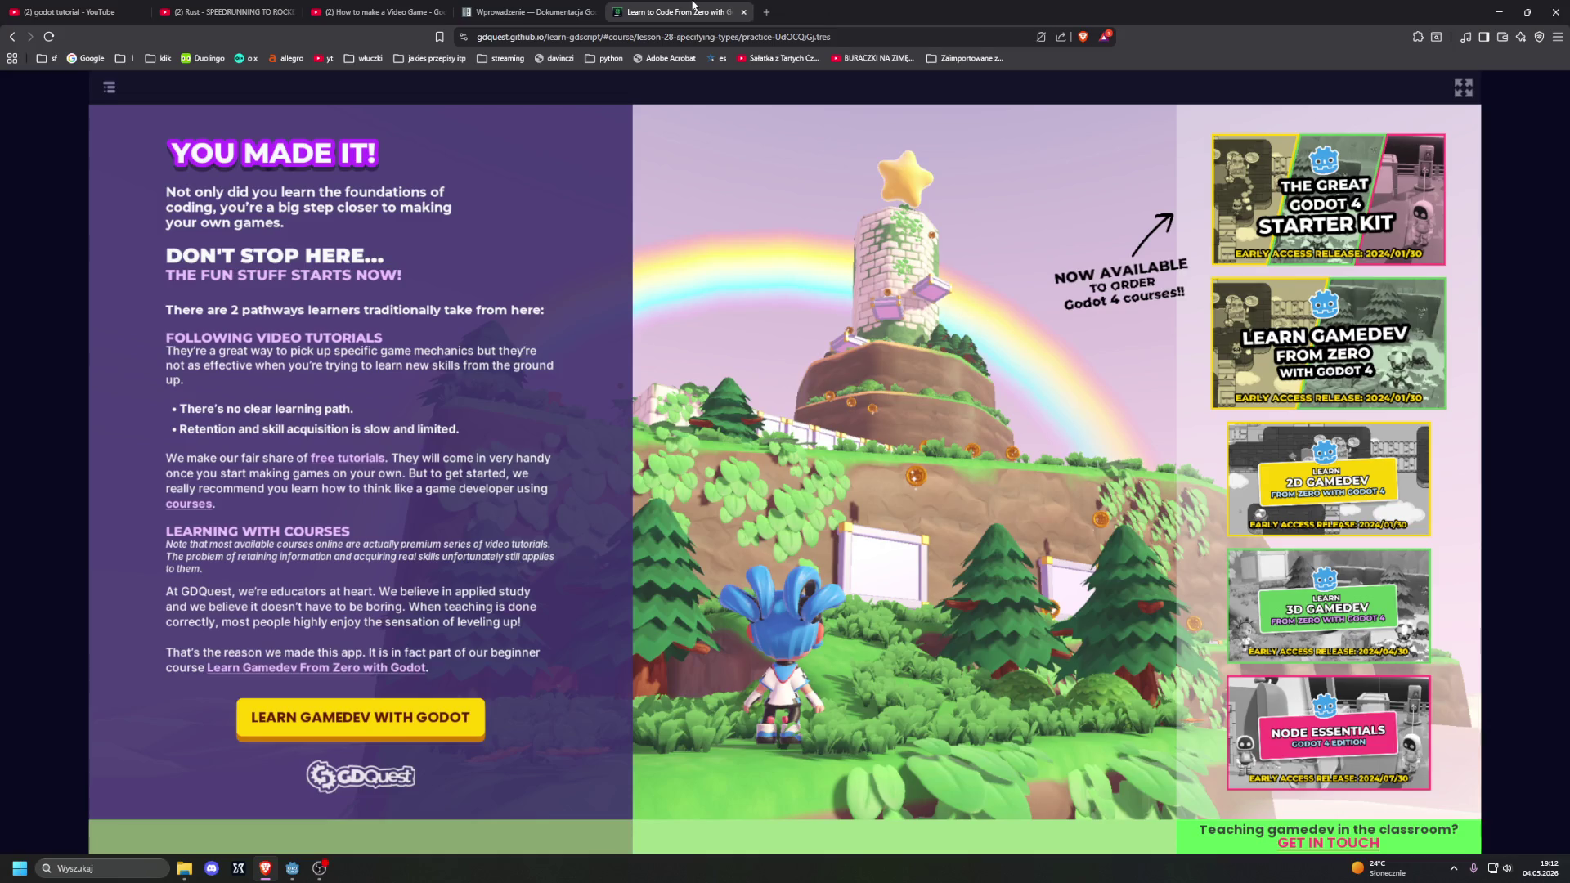
{"action": "middle_click", "coordinate": [692, 6]}
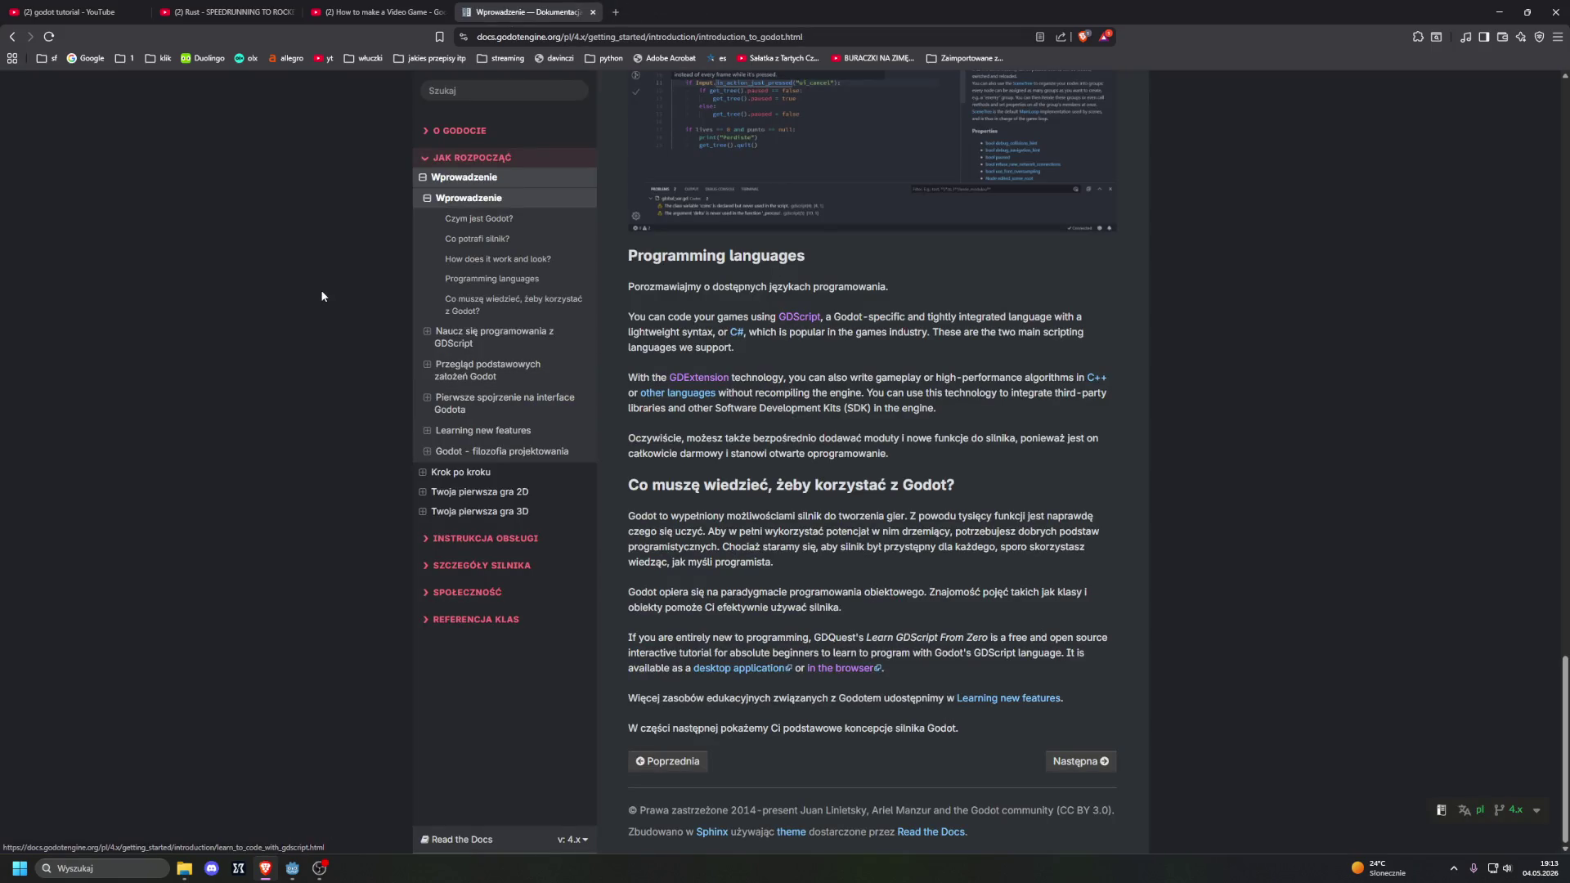
{"action": "left_click", "coordinate": [302, 872]}
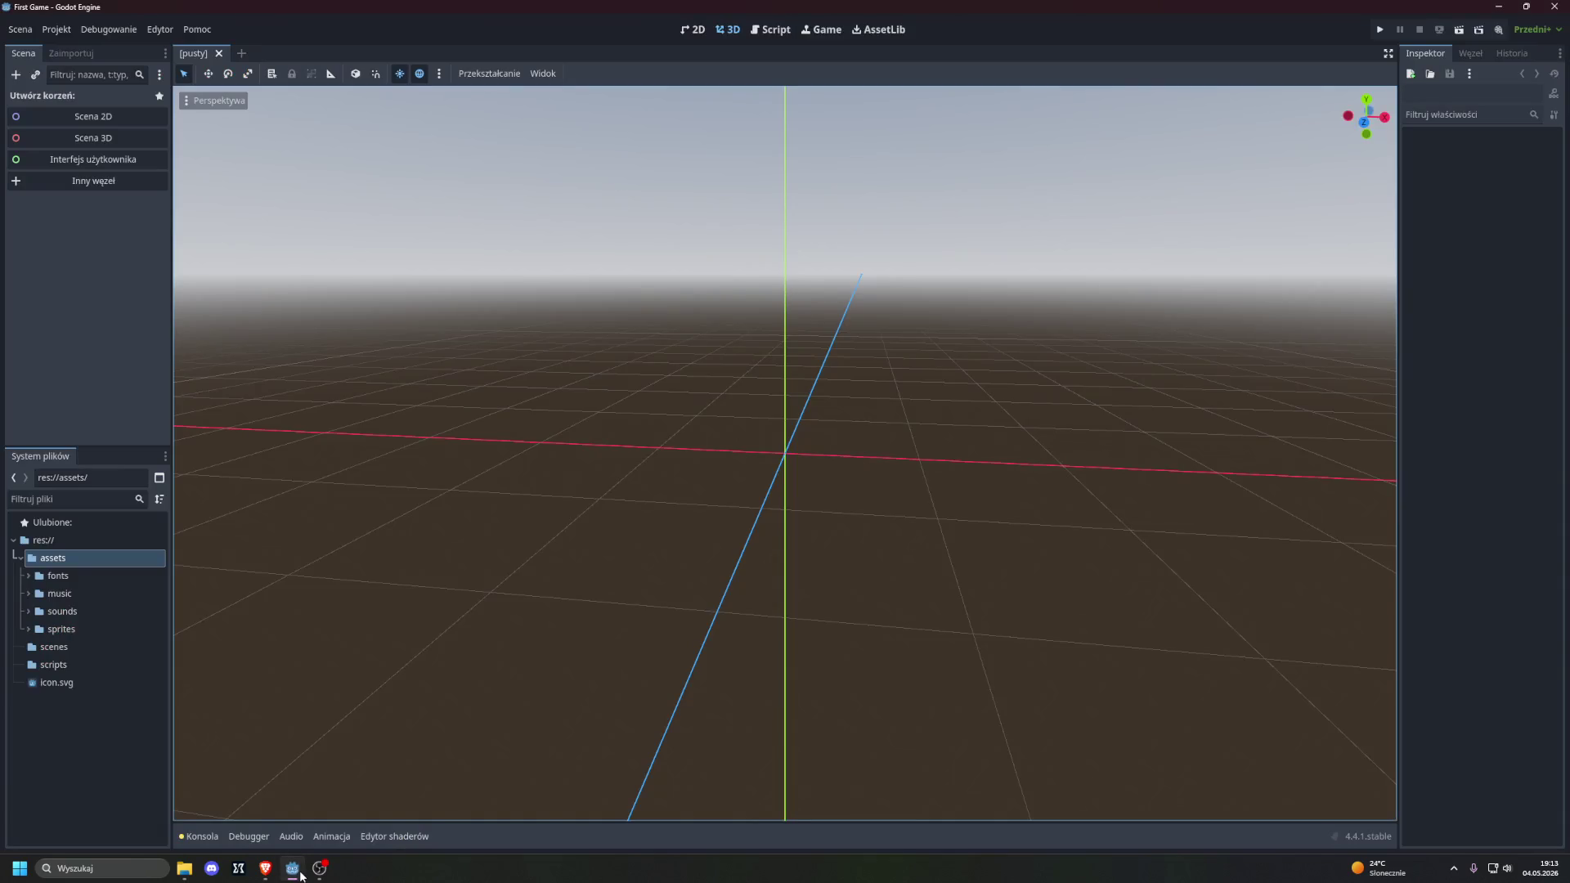
Step: Switch back to the browser and close the Godot documentation and Twitch tabs
{"action": "left_click", "coordinate": [272, 868]}
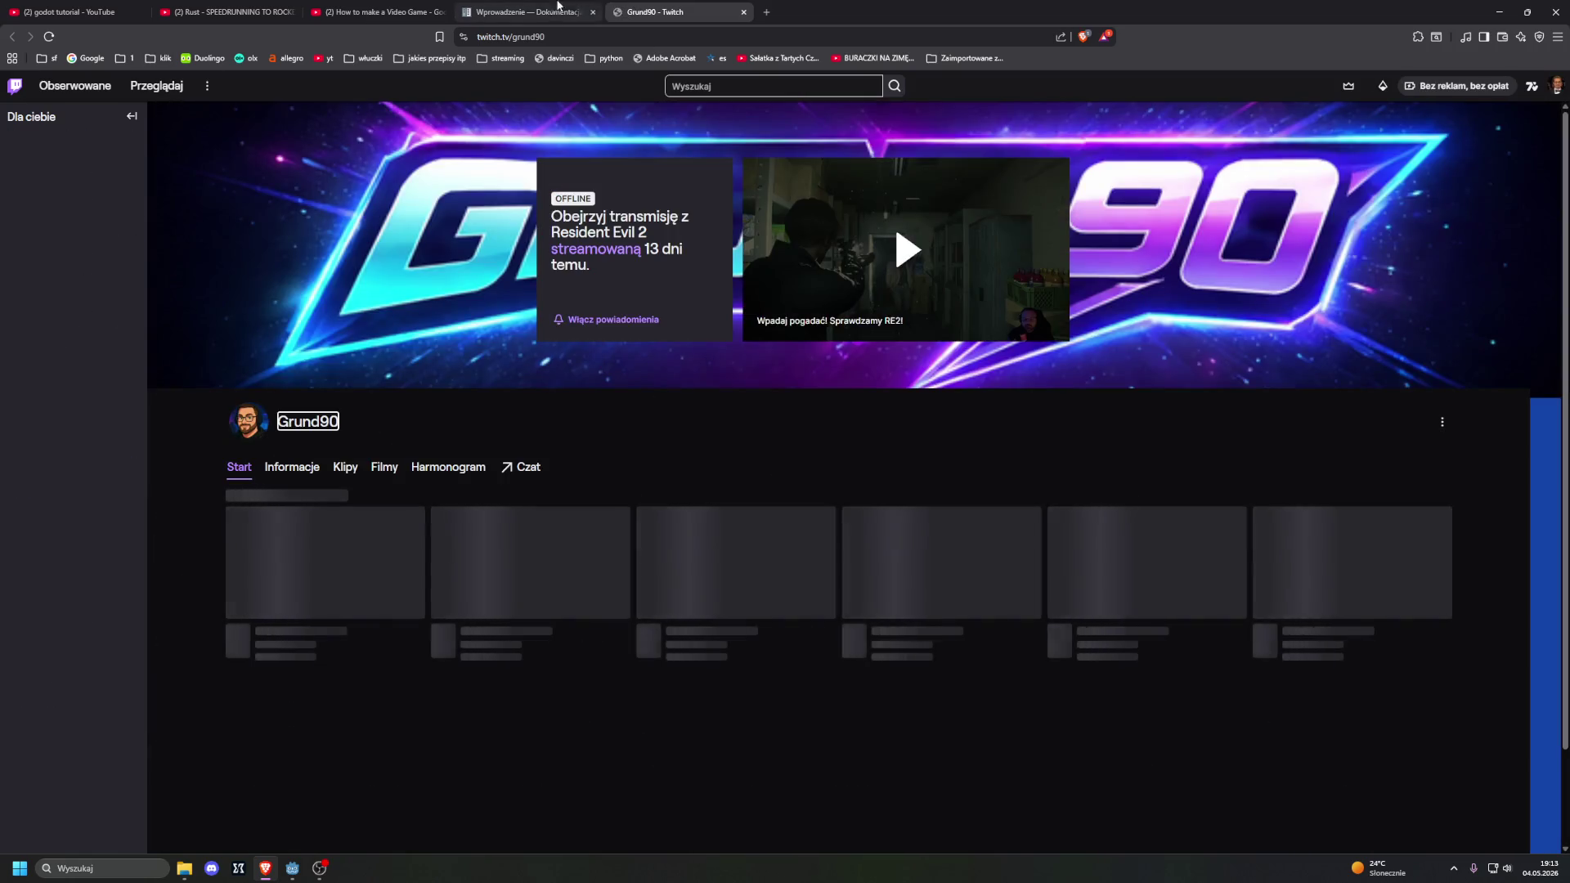
{"action": "middle_click", "coordinate": [527, 6]}
{"action": "middle_click", "coordinate": [522, 4]}
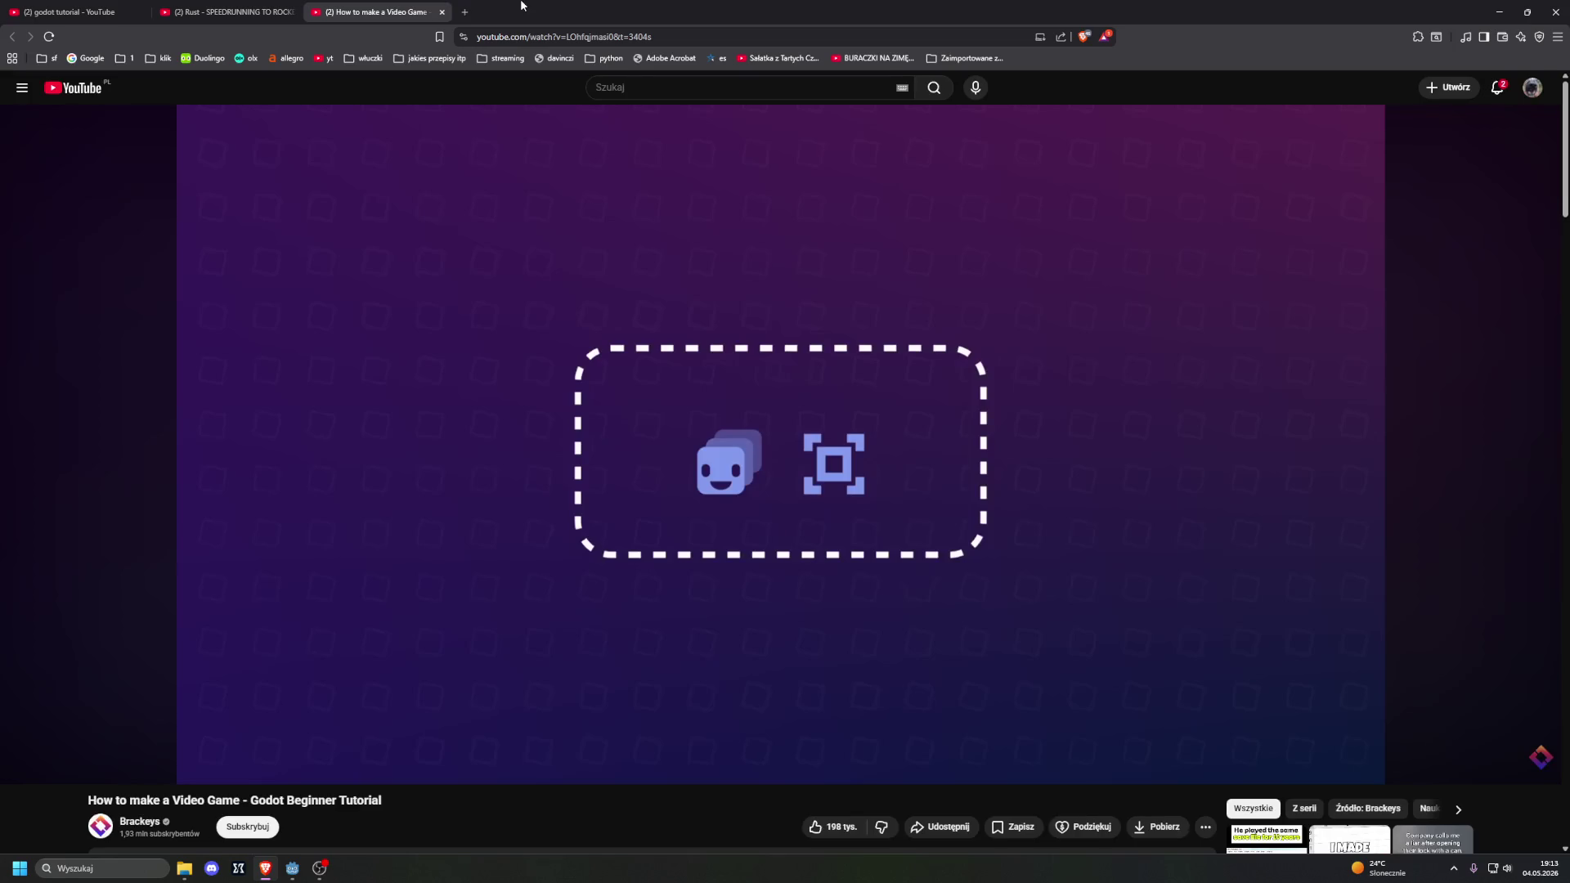